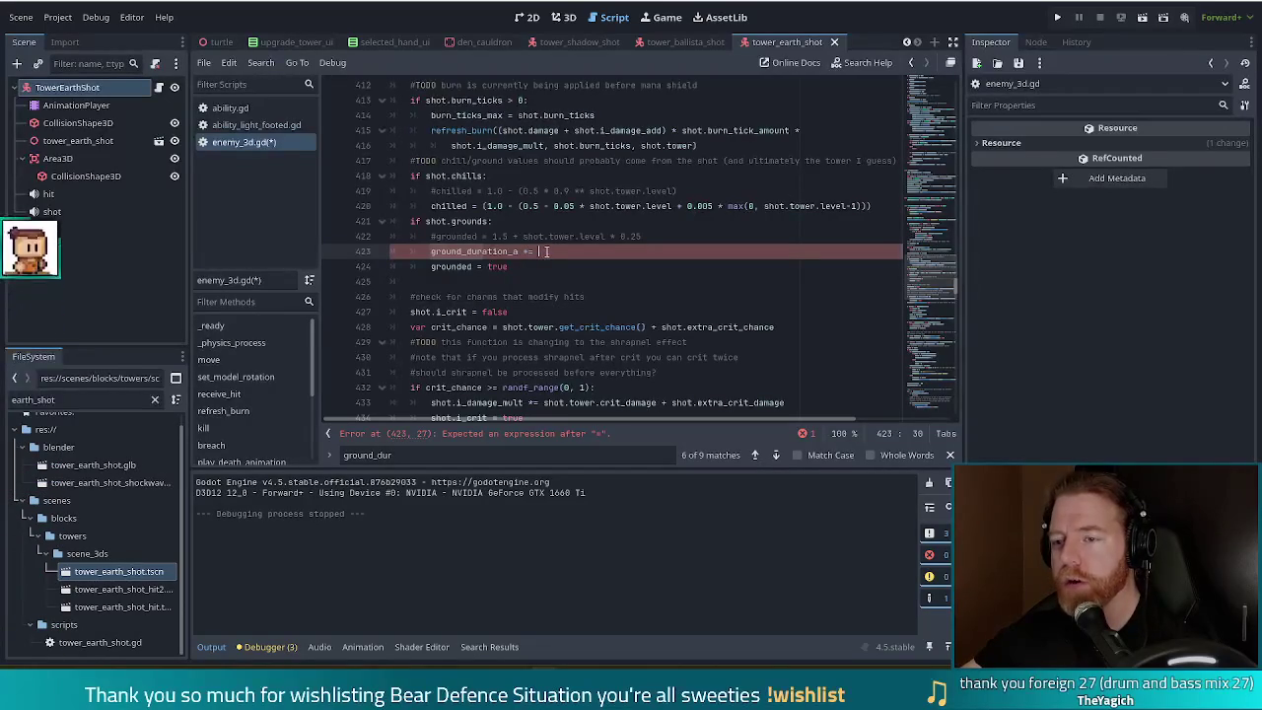
Step: Delete the unfinished ground_duration_a line and the get_ground_duration function at the end of the script
key("ctrl+BackSpace")
key("ctrl+BackSpace")
key("ctrl+BackSpace")
left_click(930, 399)
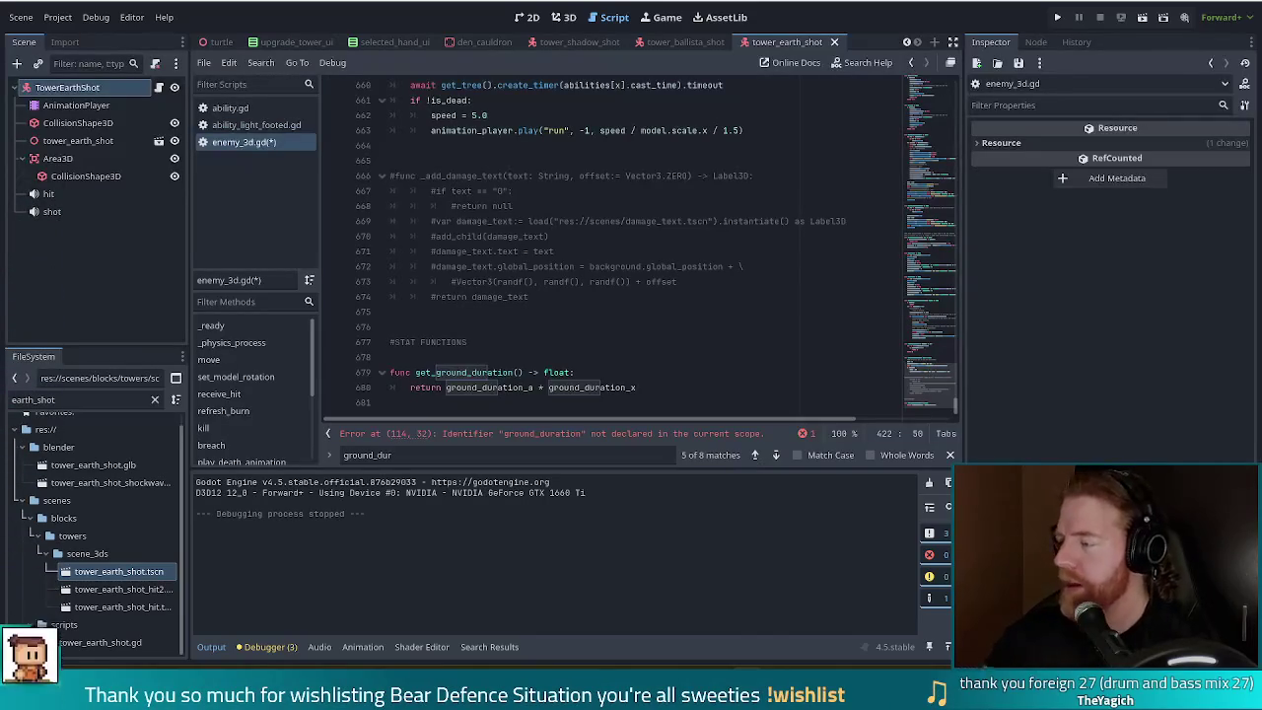
left_click_drag(694, 384, 694, 331)
key("BackSpace")
key("BackSpace")
key("BackSpace")
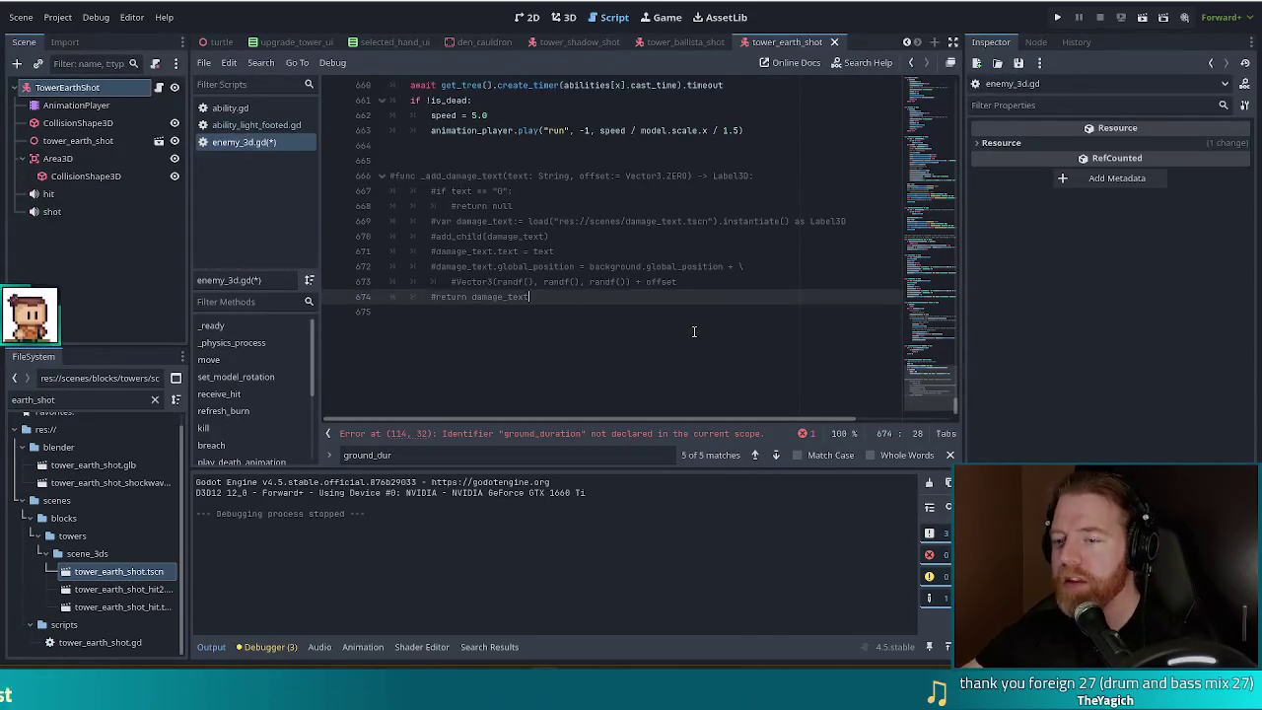
Step: Review the grounded_elapsed setter and its ground_duration expiry check
mouse_move(938, 395)
left_mouse_down()
mouse_move(937, 120)
mouse_move(937, 131)
left_mouse_up()
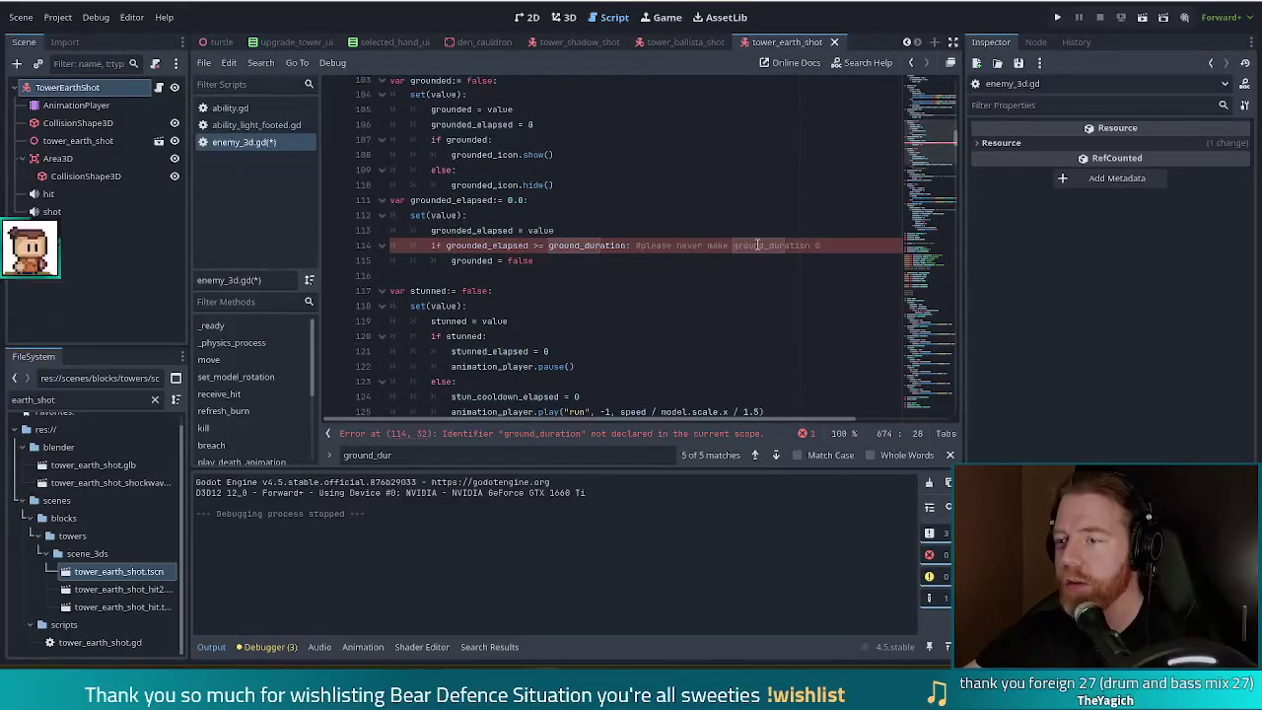
left_click(581, 236)
left_click(584, 246)
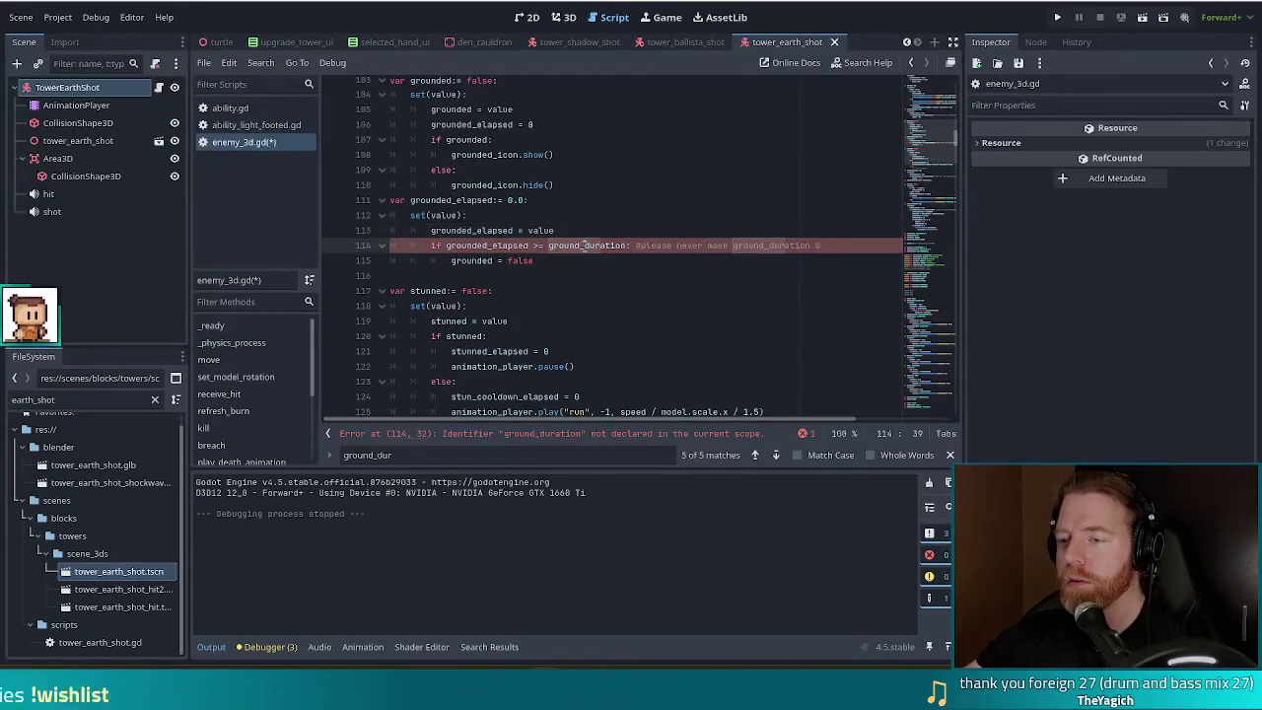
Step: Delete the ground_duration_a and _x declarations and uncomment the original ground_duration variable
left_click(937, 109)
left_click_drag(937, 108, 936, 84)
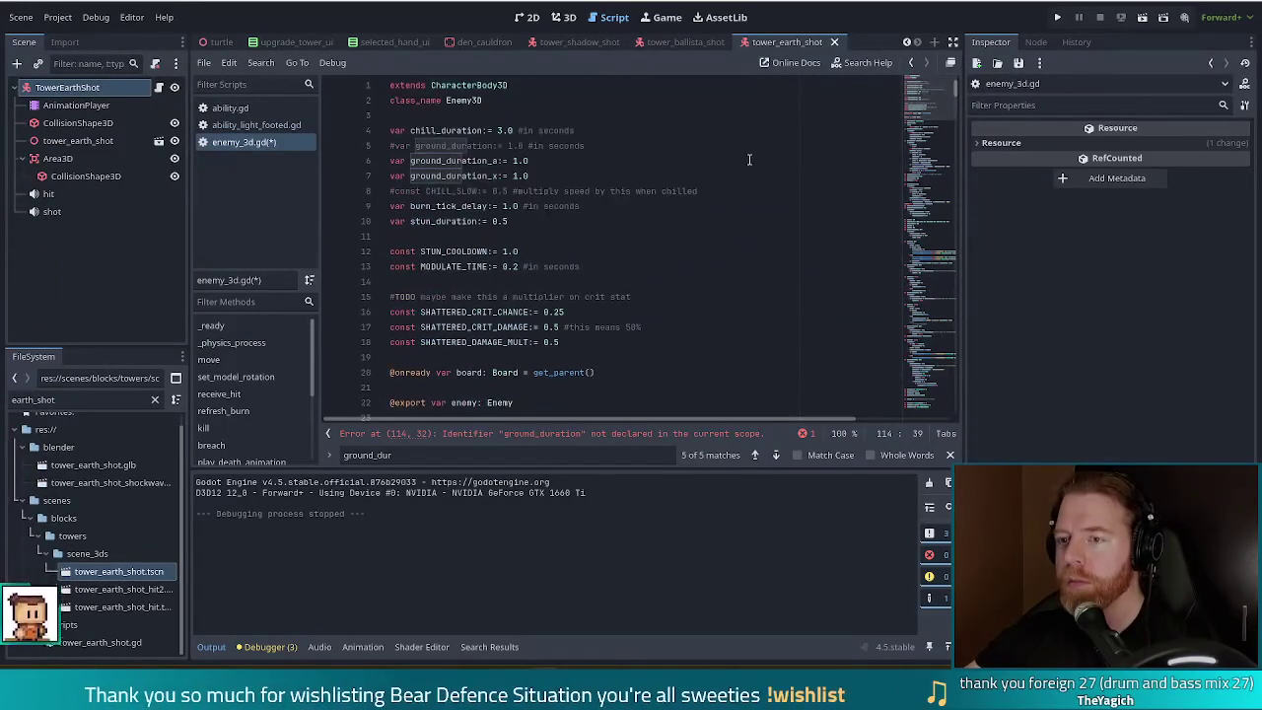
left_click_drag(390, 190, 617, 147)
key("Delete")
left_click(391, 146)
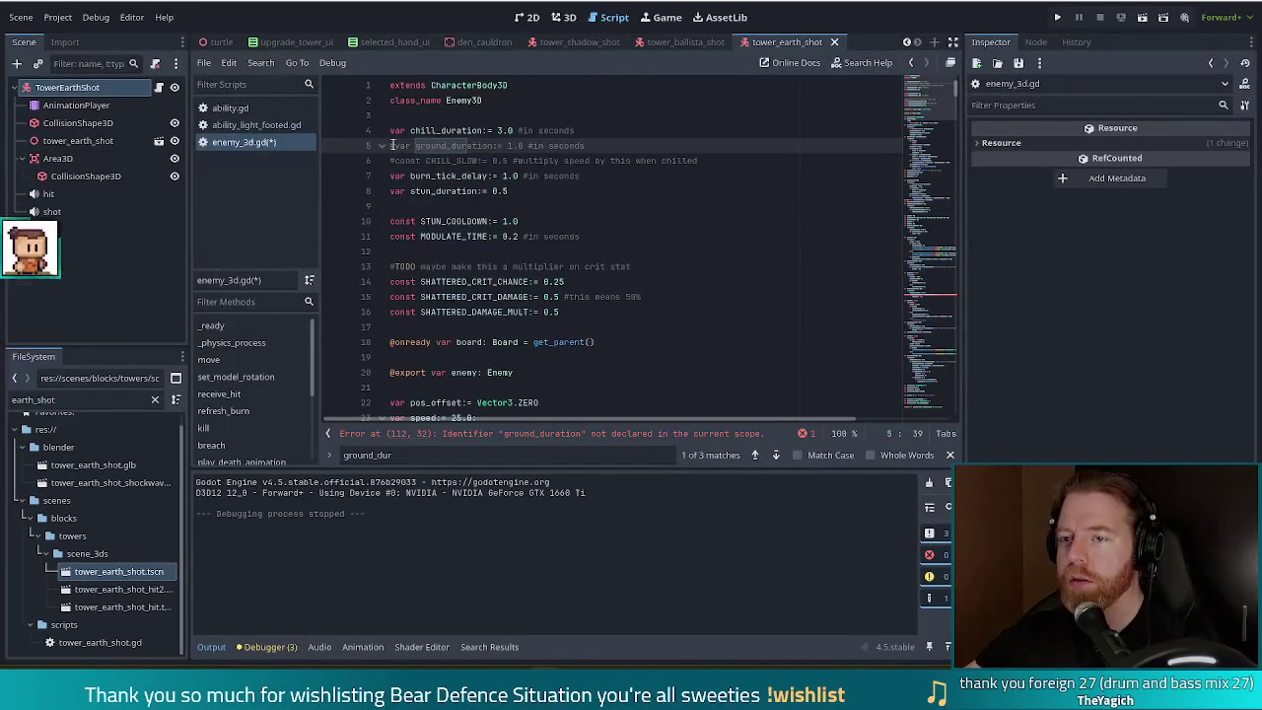
key("Delete")
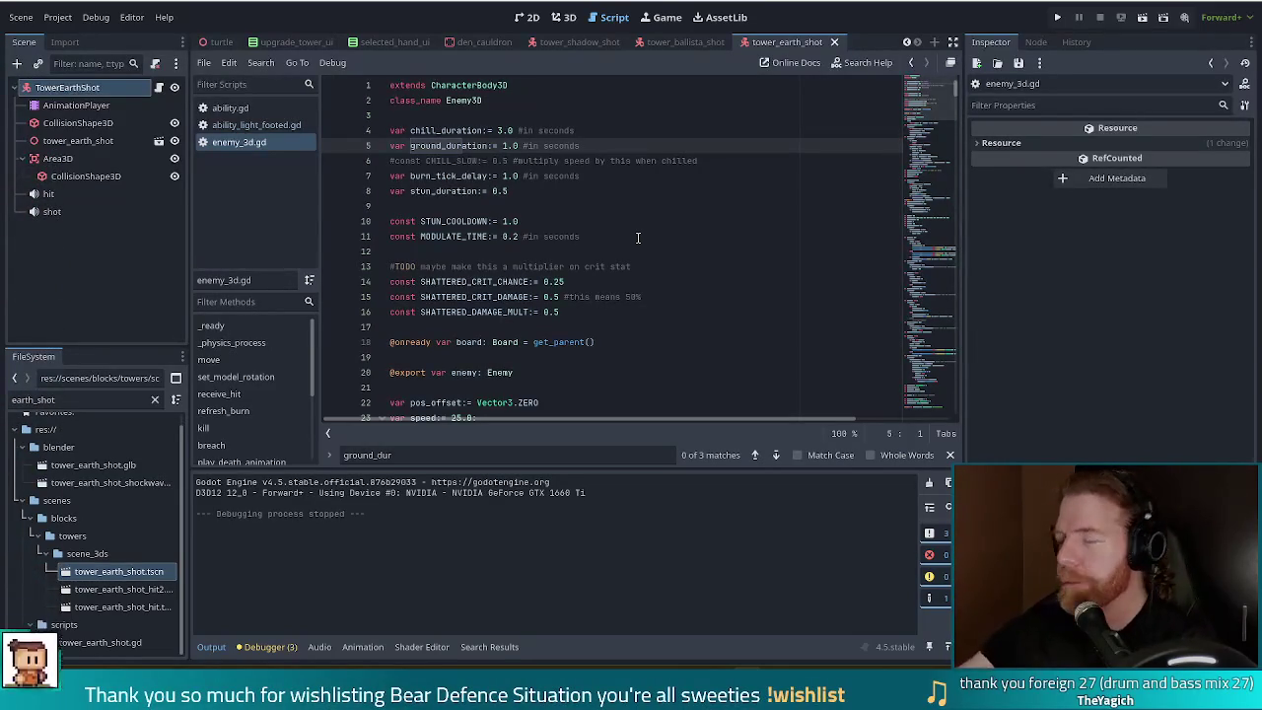
Step: Place the caret back in the saved enemy_3d.gd script
left_click(631, 220)
Step: Search enemy_3d.gd for 'ground' and select grounded's default value false on line 101
scroll(632, 267, "down", 15)
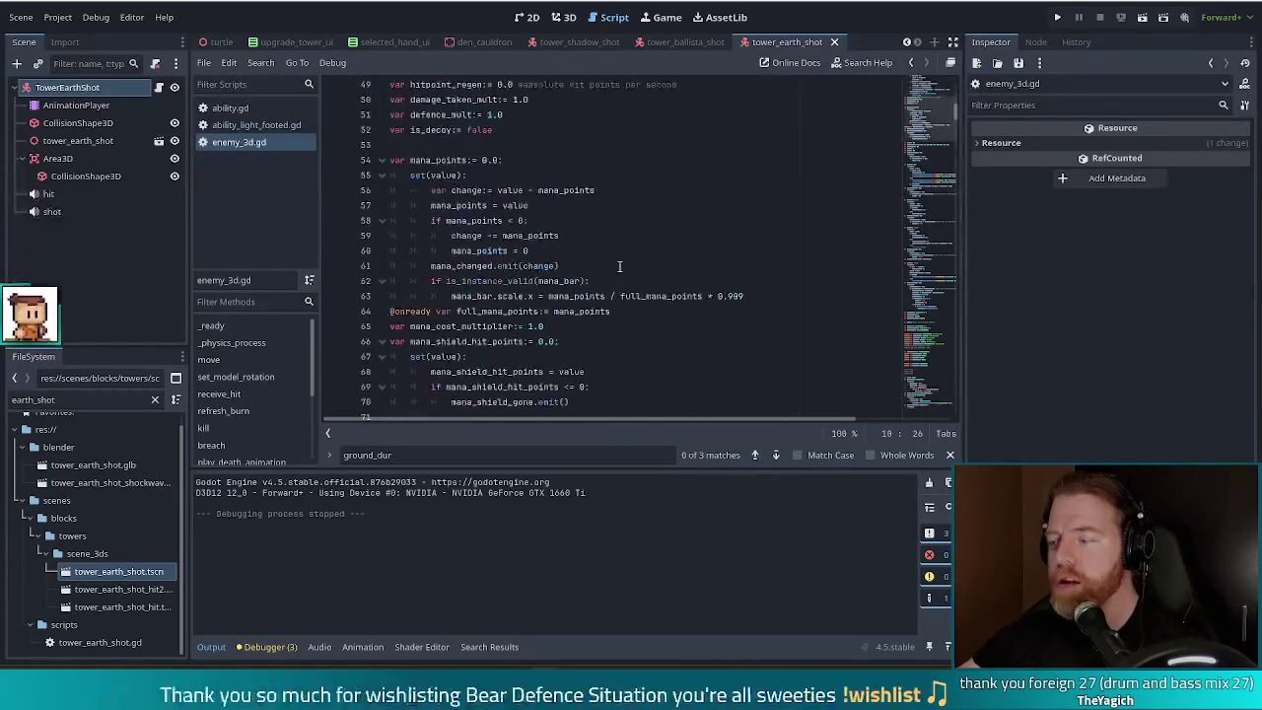
scroll(619, 266, "down", 7)
left_click(568, 268)
key("ctrl+f")
type("ground")
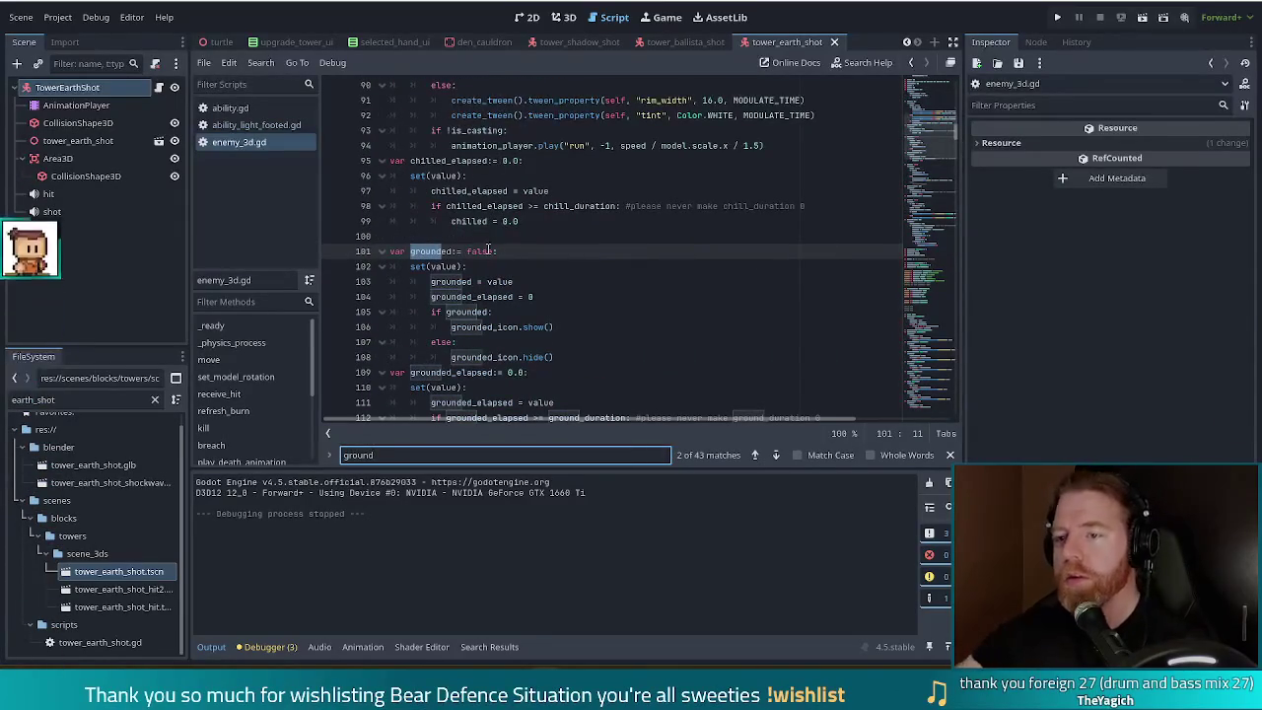
double_click(487, 252)
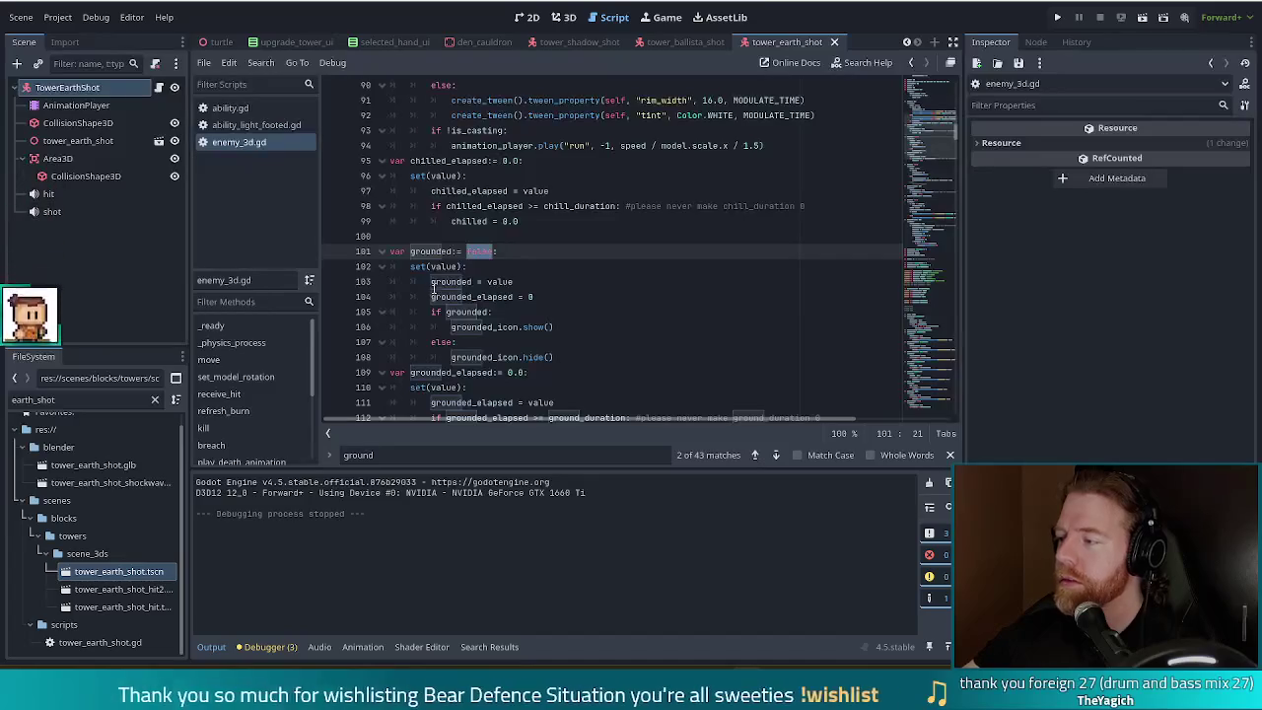
Step: Highlight every use of grounded, then switch to ability_light_footed.gd in the Scripts list
mouse_move(438, 288)
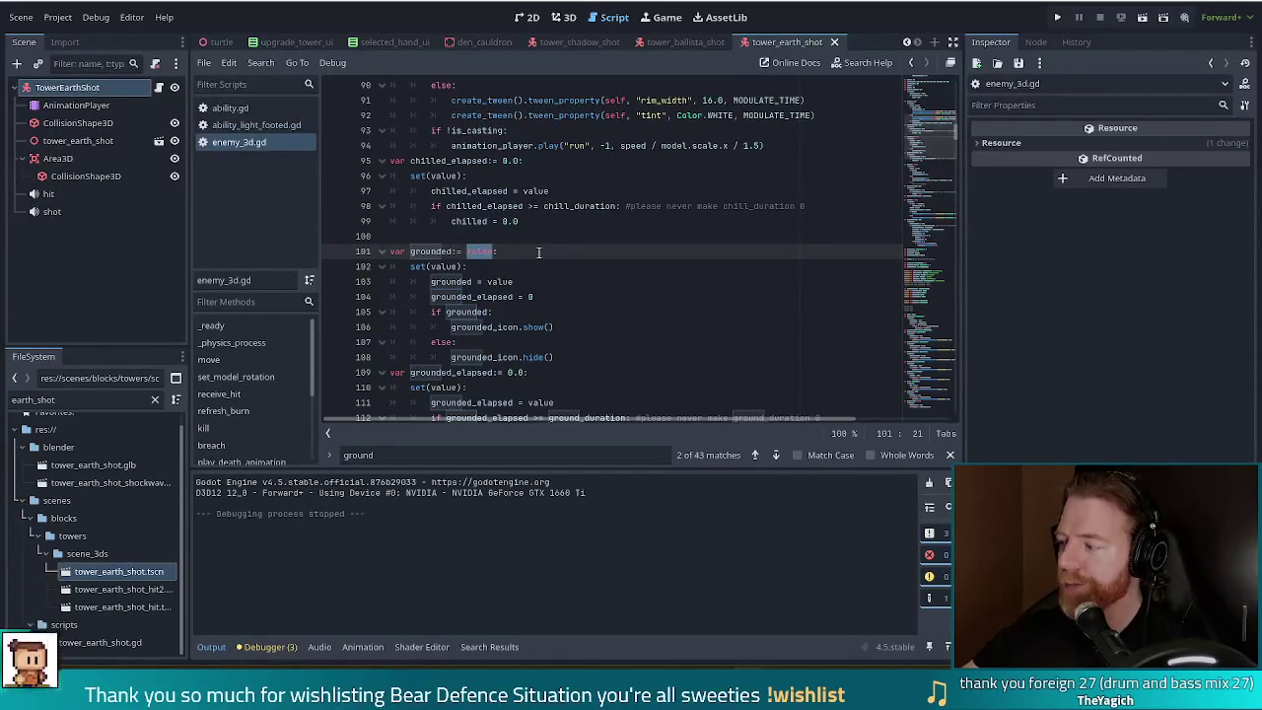
left_click(520, 253)
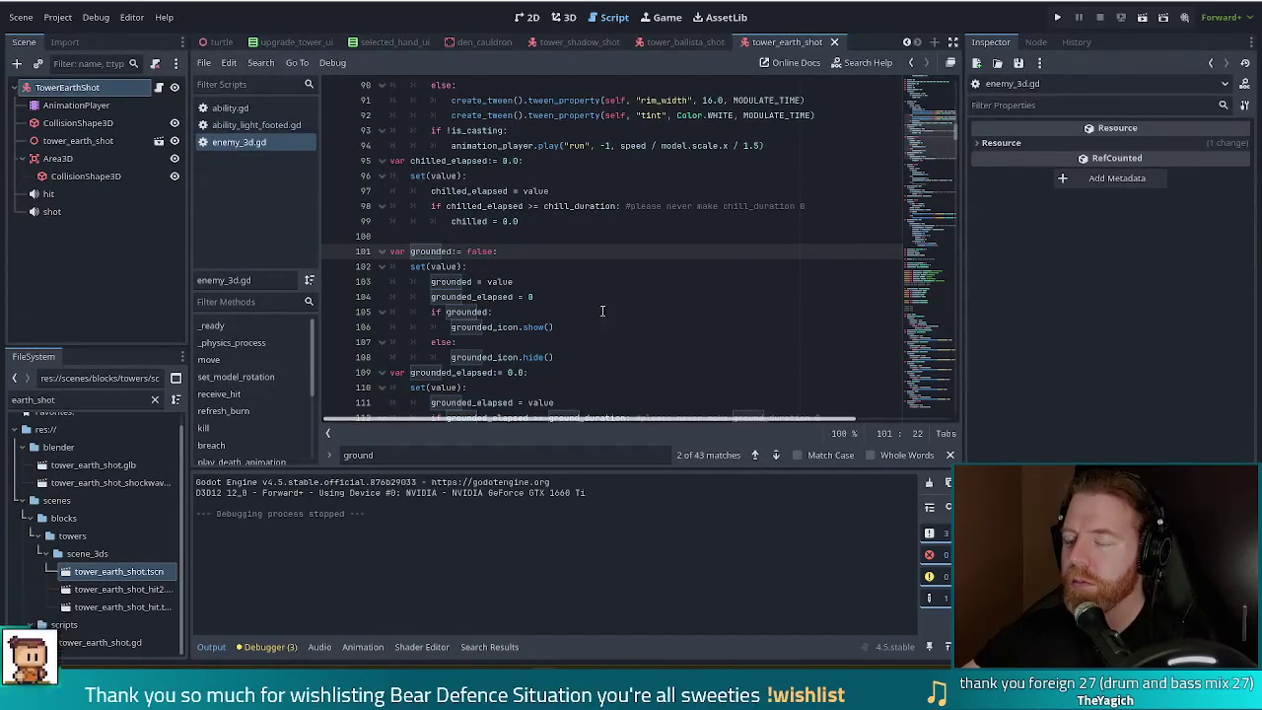
left_click(442, 251)
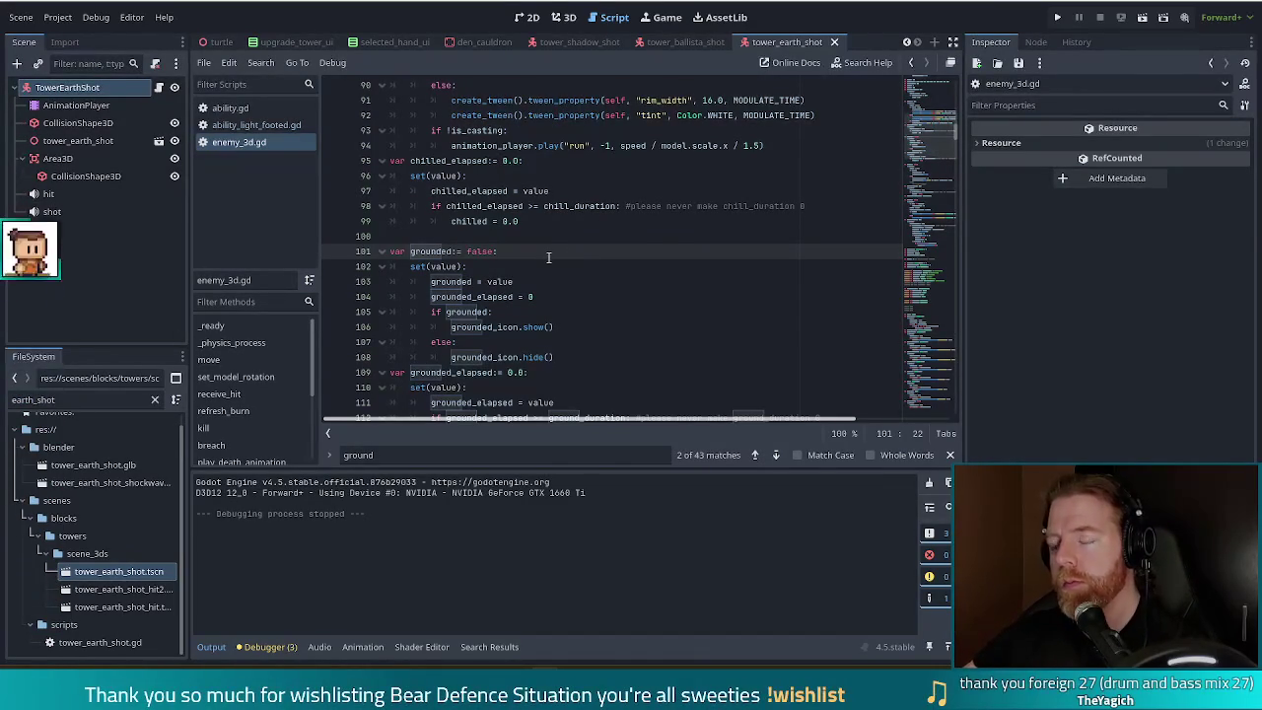
left_click(284, 126)
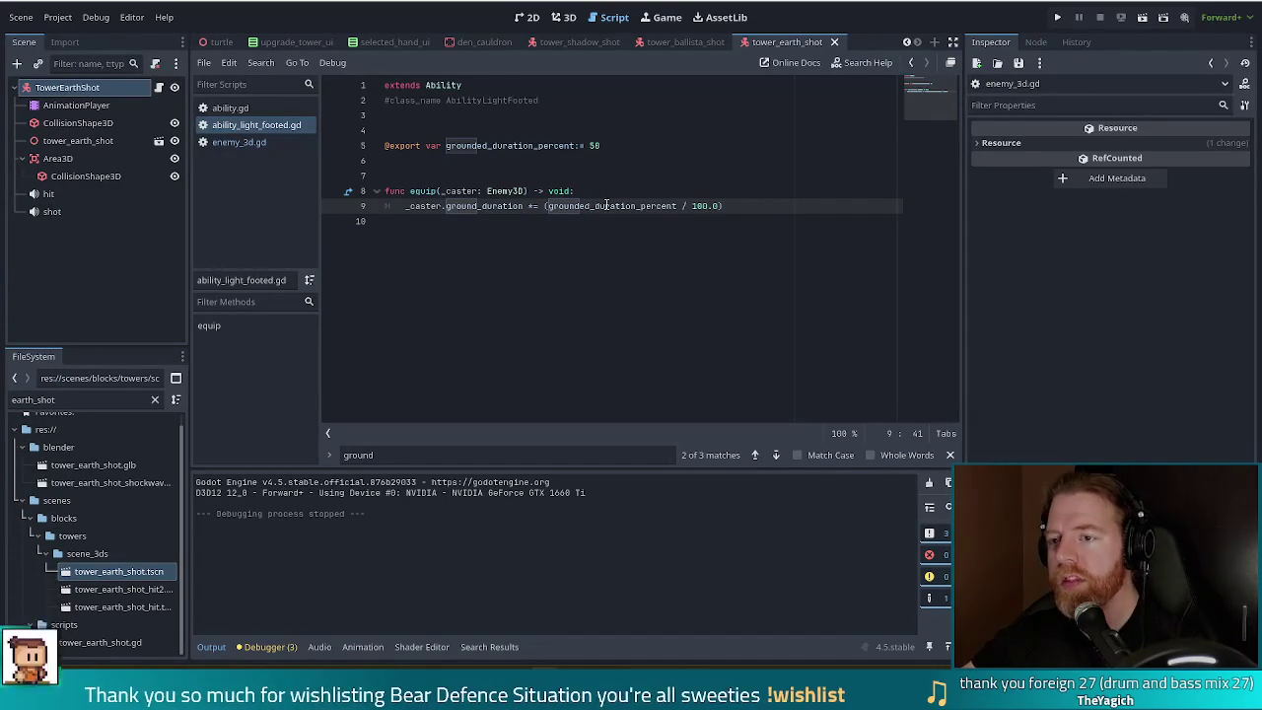
Step: Select line 9's += (grounded_duration_percent / 100.0) expression, starting the selection at +=
mouse_move(754, 208)
left_mouse_down()
mouse_move(408, 206)
mouse_move(605, 206)
mouse_move(508, 206)
left_mouse_up()
key("shift+Right")
key("shift+Right")
key("shift+Right")
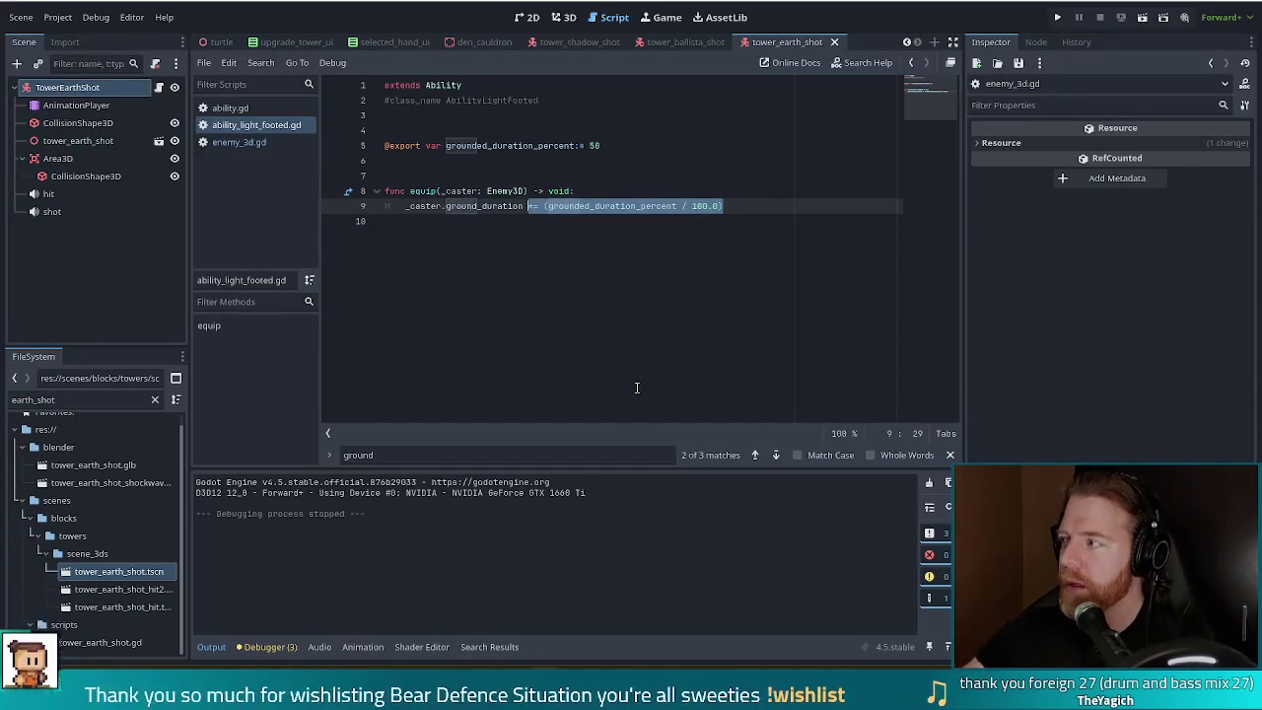
left_click(716, 206)
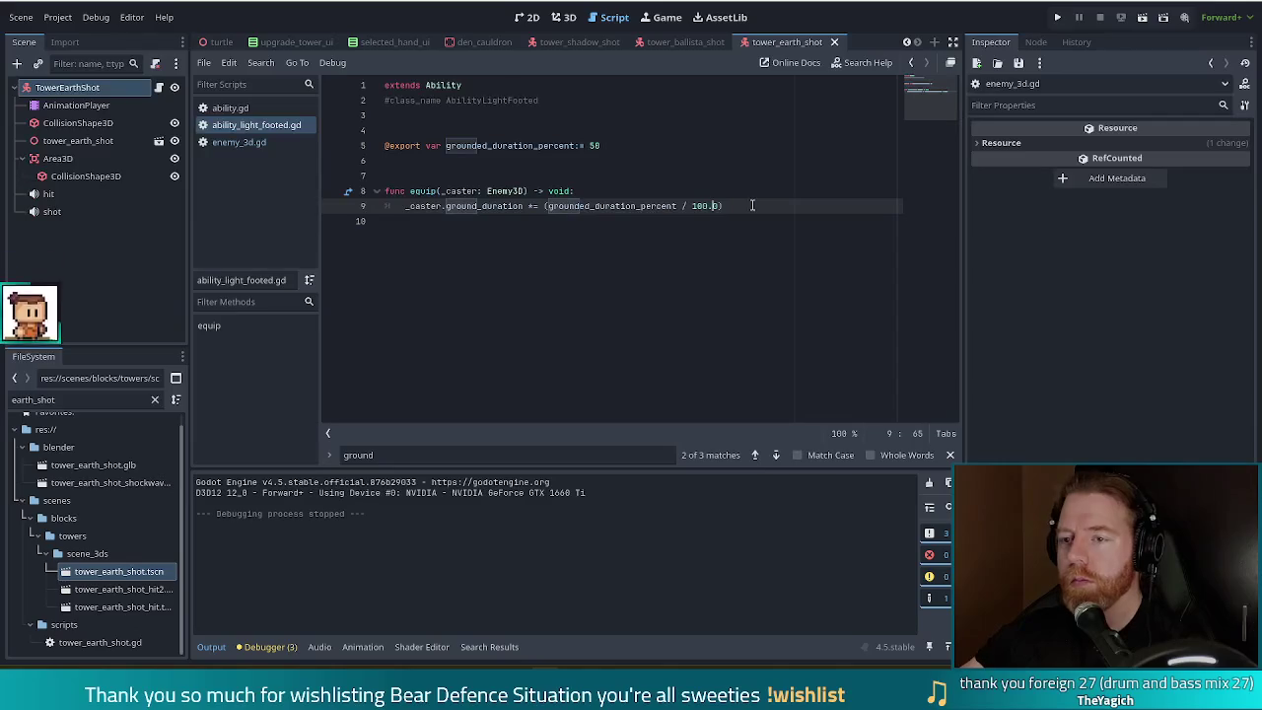
left_click(741, 206)
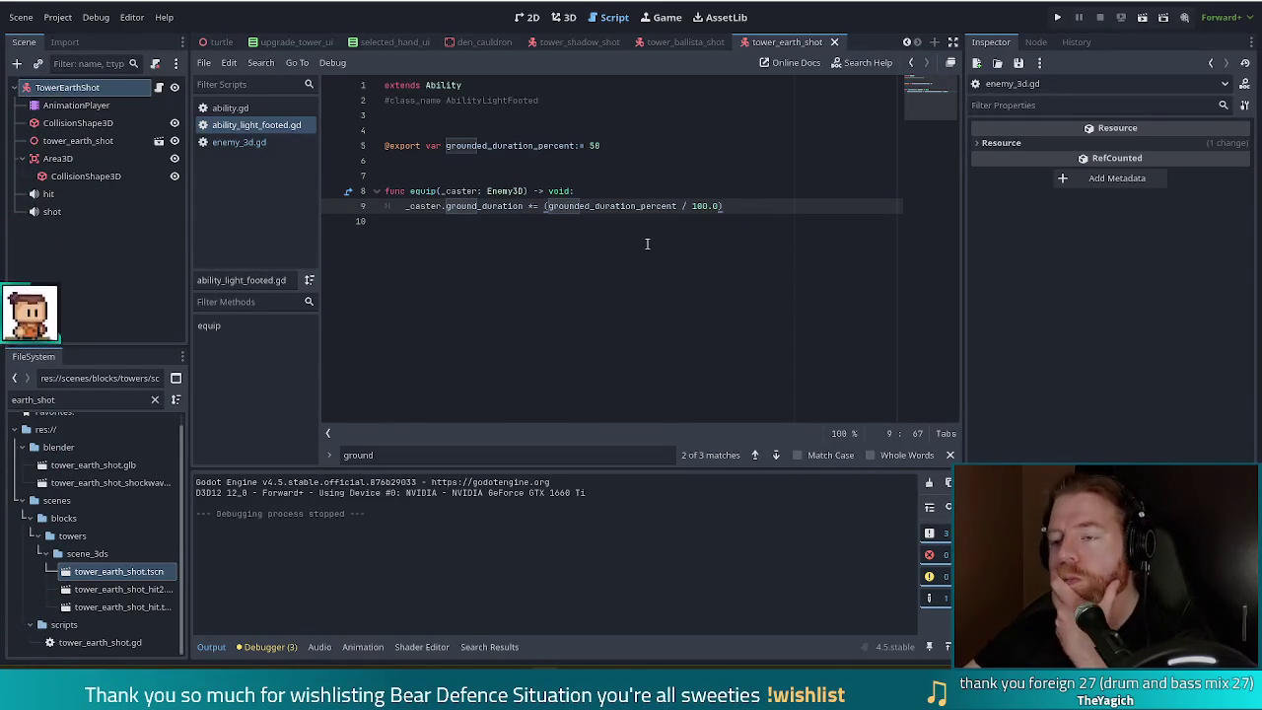
left_click(525, 206)
key("BackSpace")
key("BackSpace")
type("+=")
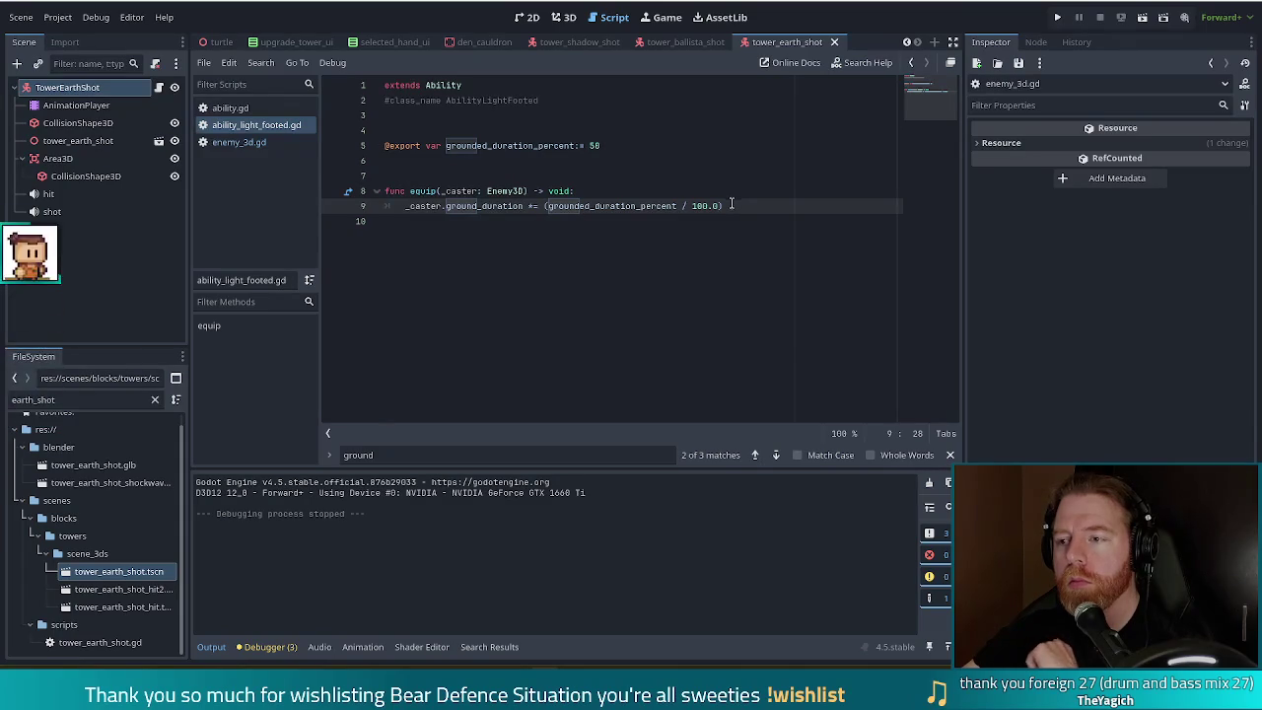
left_click(658, 207)
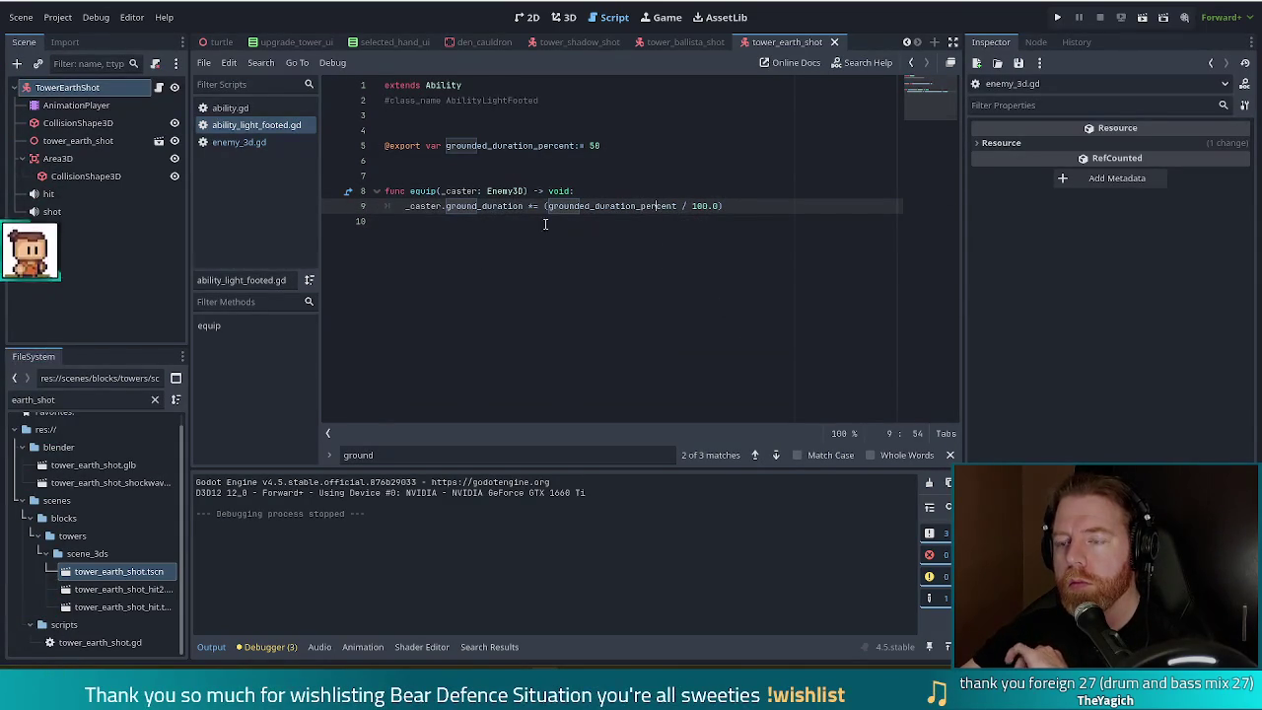
left_click(533, 206)
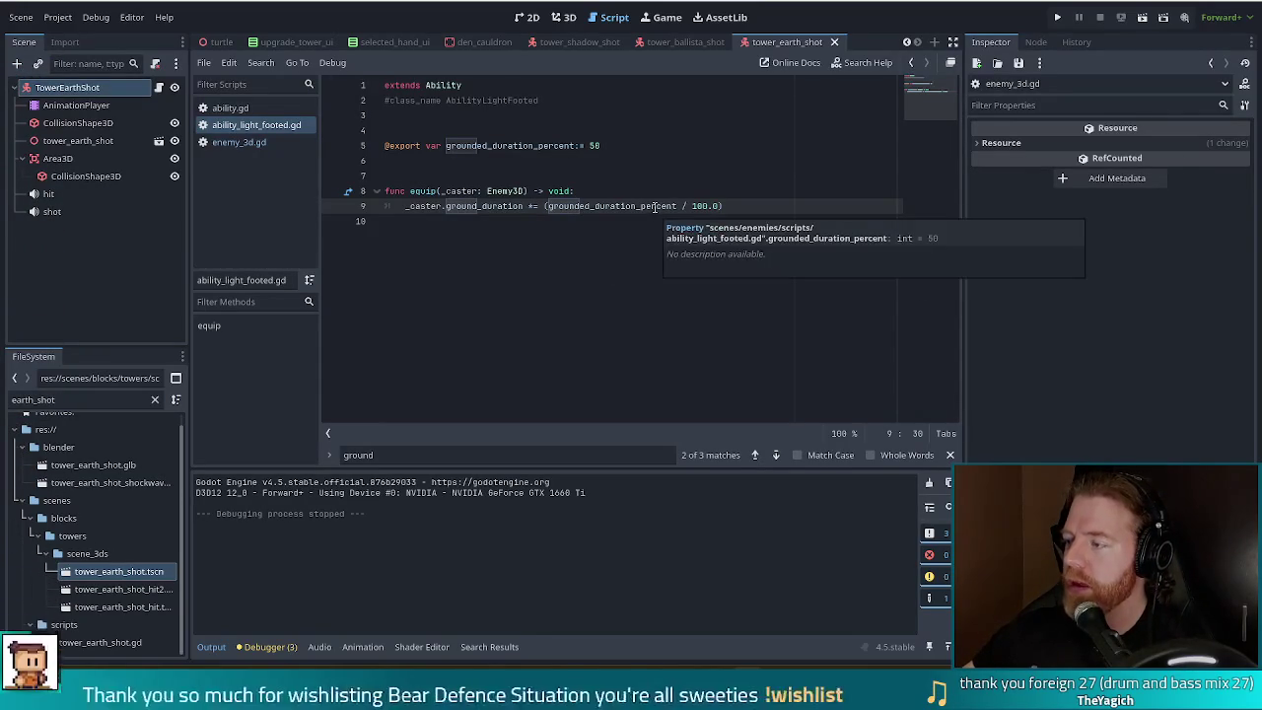
mouse_move(648, 209)
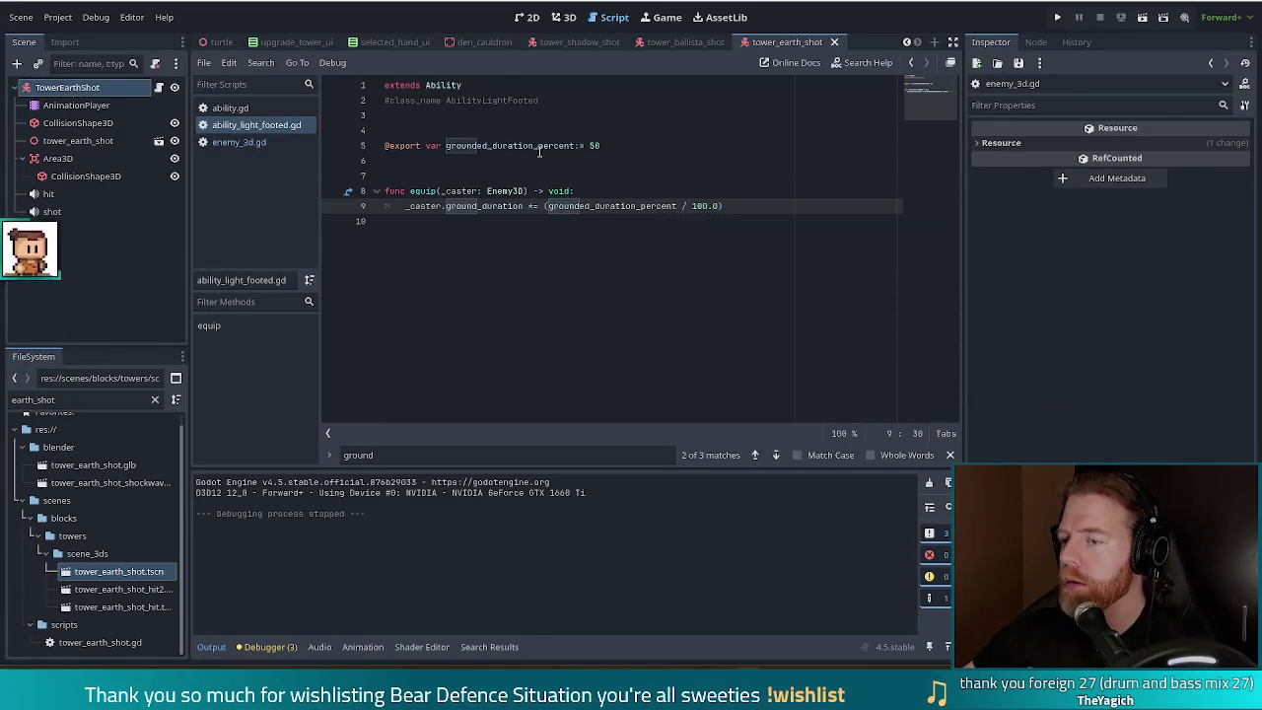
left_click(729, 206)
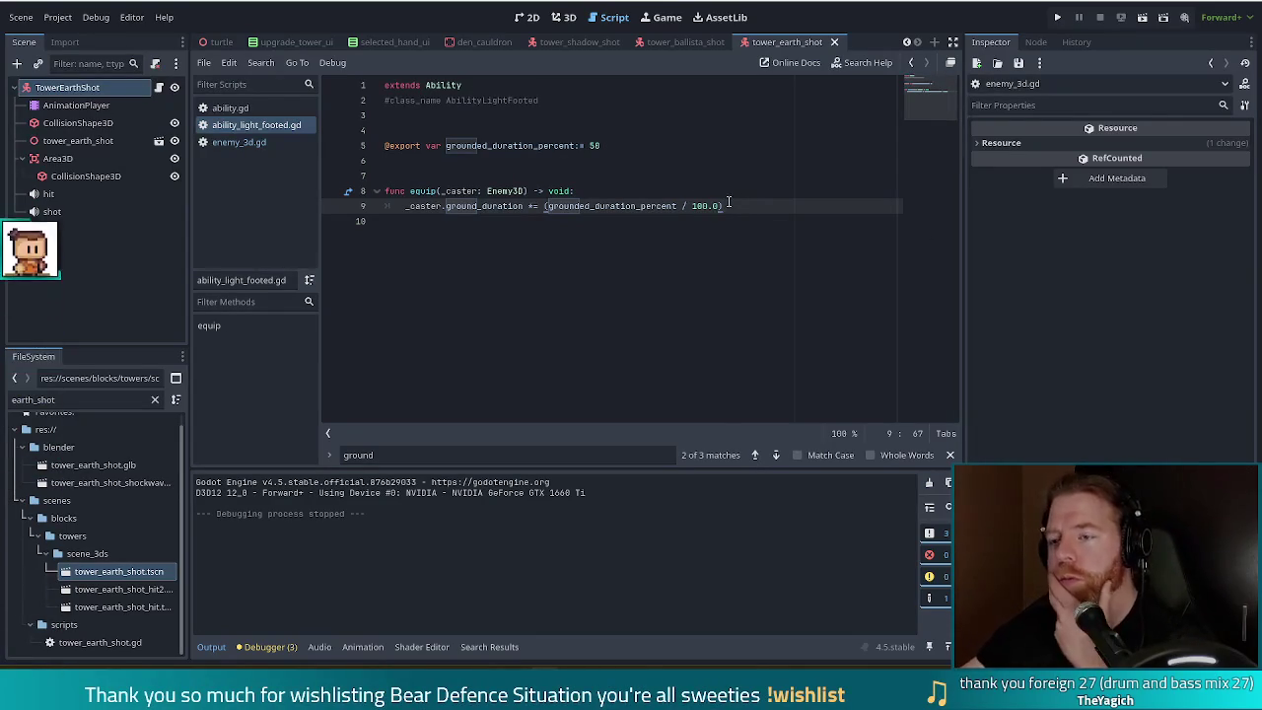
mouse_move(659, 201)
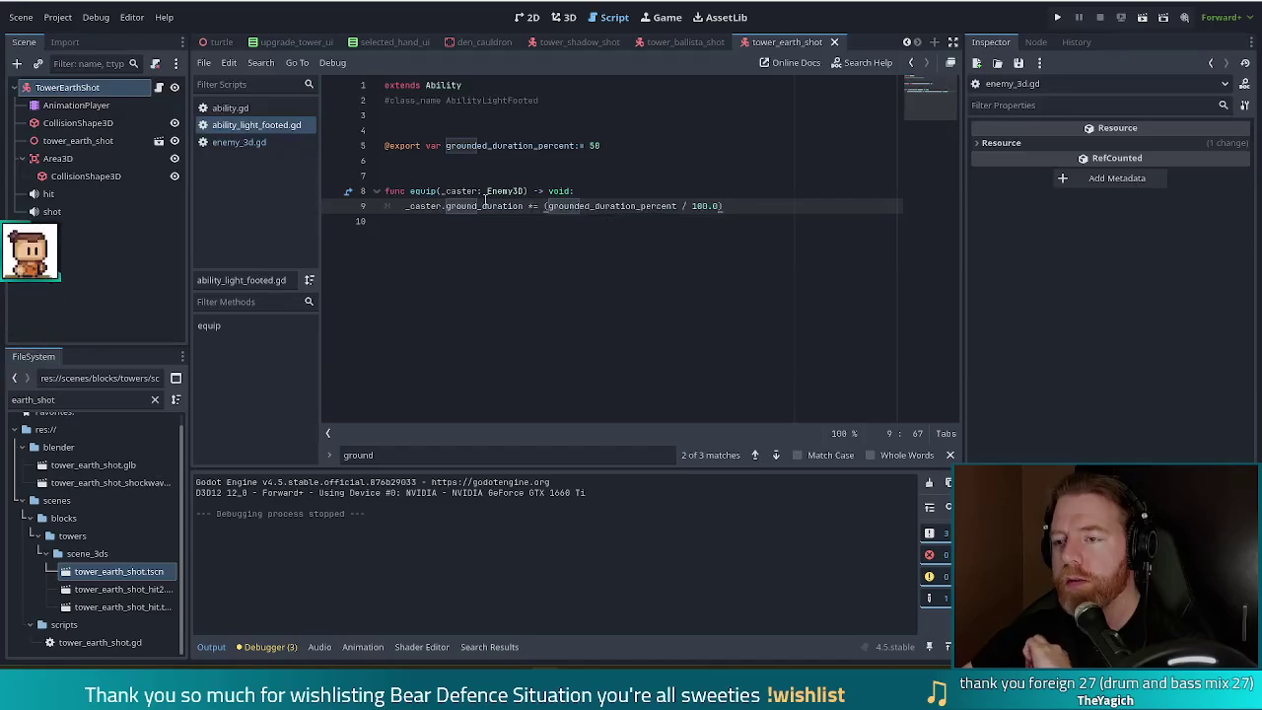
mouse_move(480, 204)
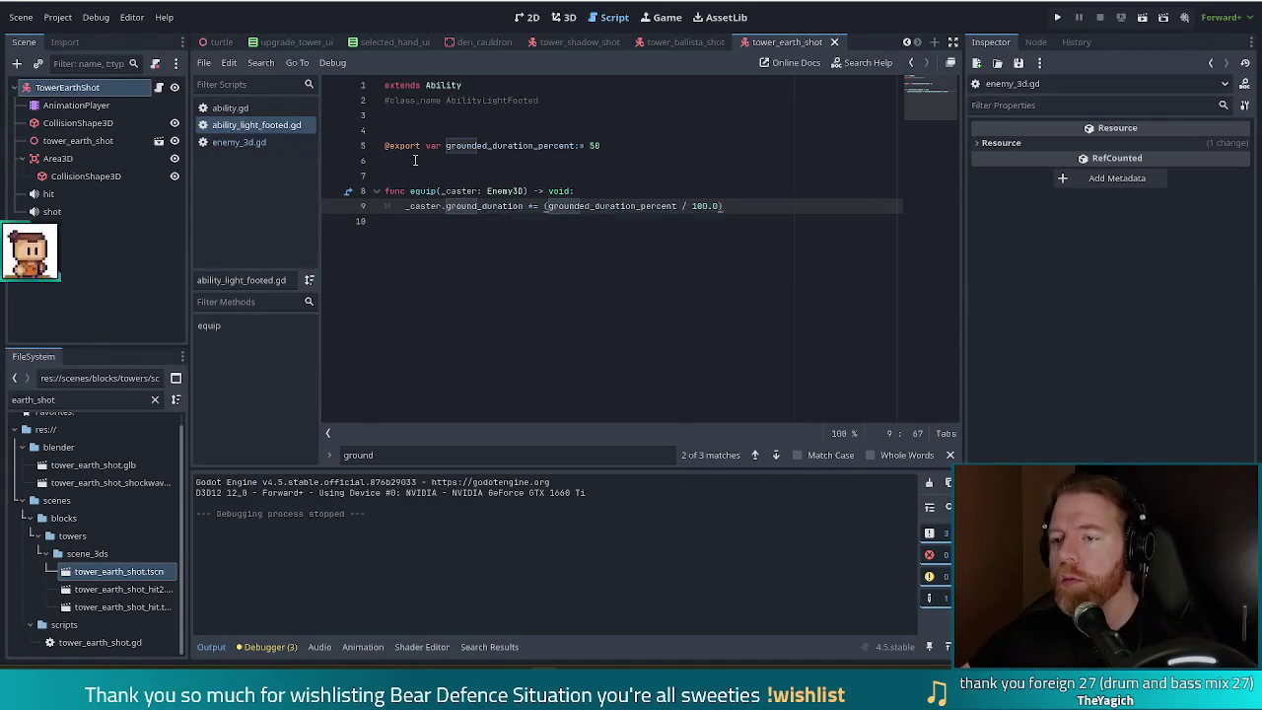
mouse_move(726, 206)
left_mouse_down()
mouse_move(405, 206)
mouse_move(532, 206)
left_mouse_up()
left_click(532, 206)
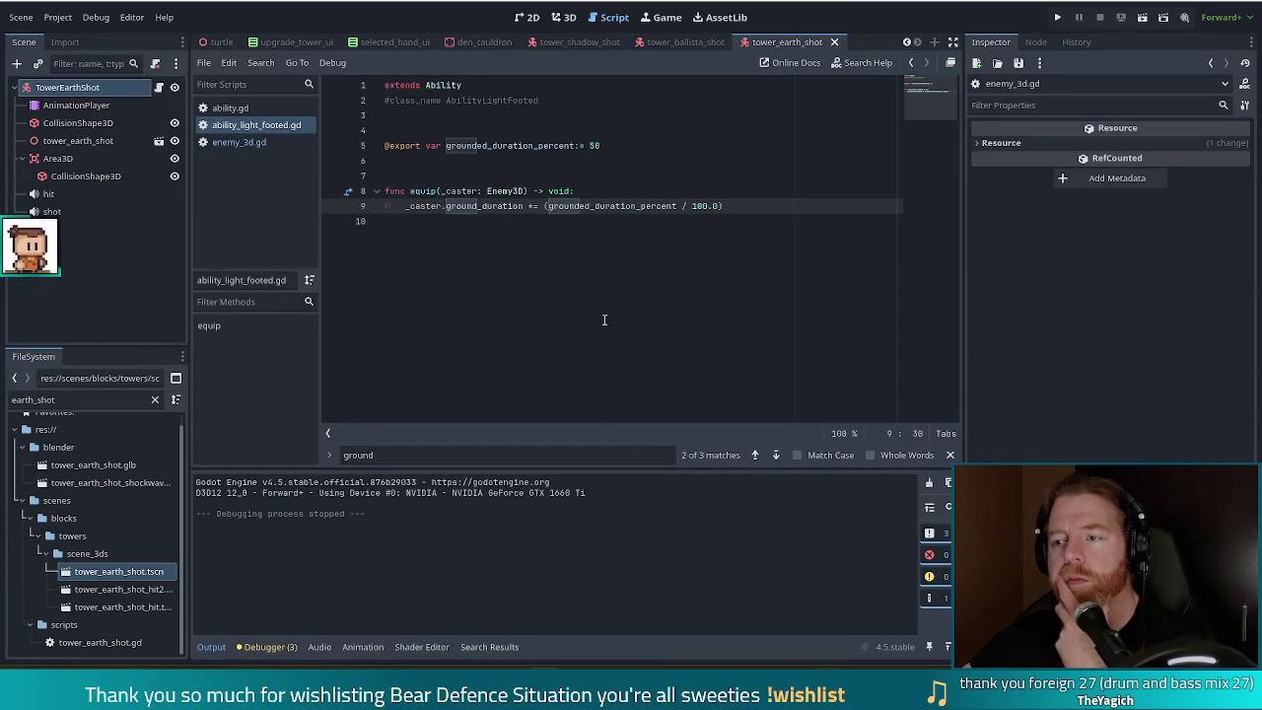
Step: Change line 9's += to = so equip assigns ground_duration, and save ability_light_footed.gd
key("BackSpace")
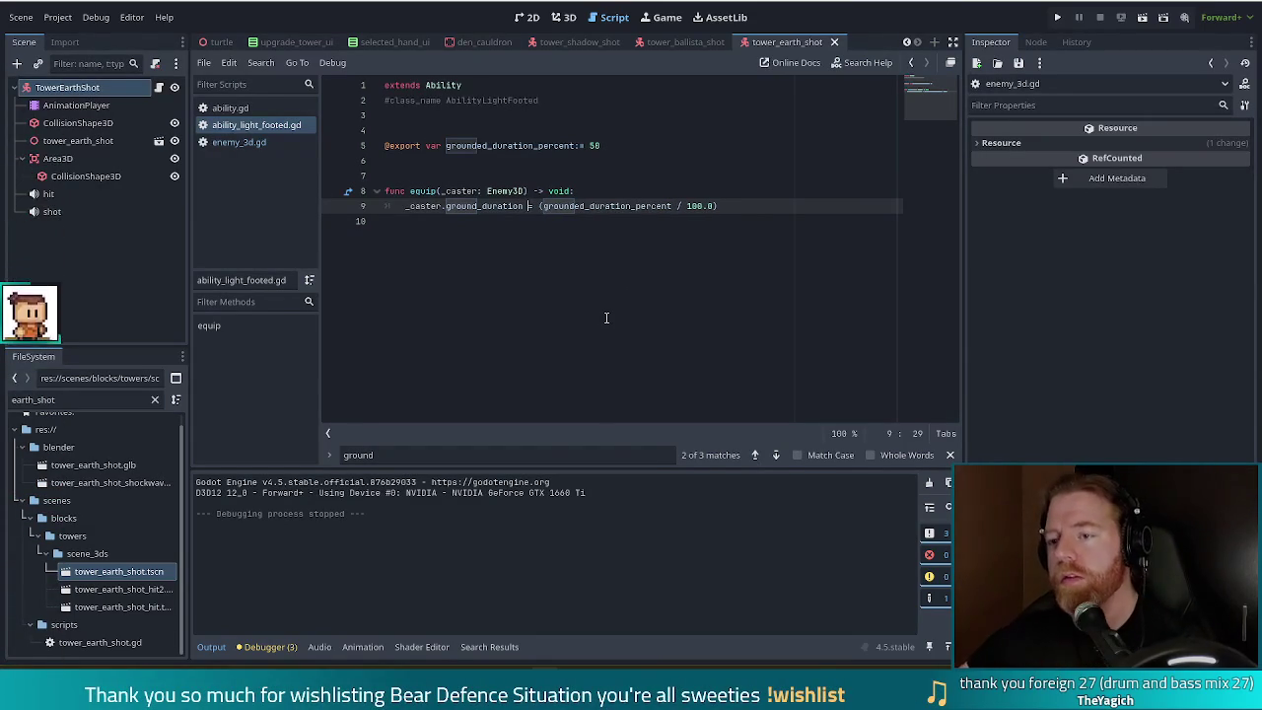
key("ctrl+s")
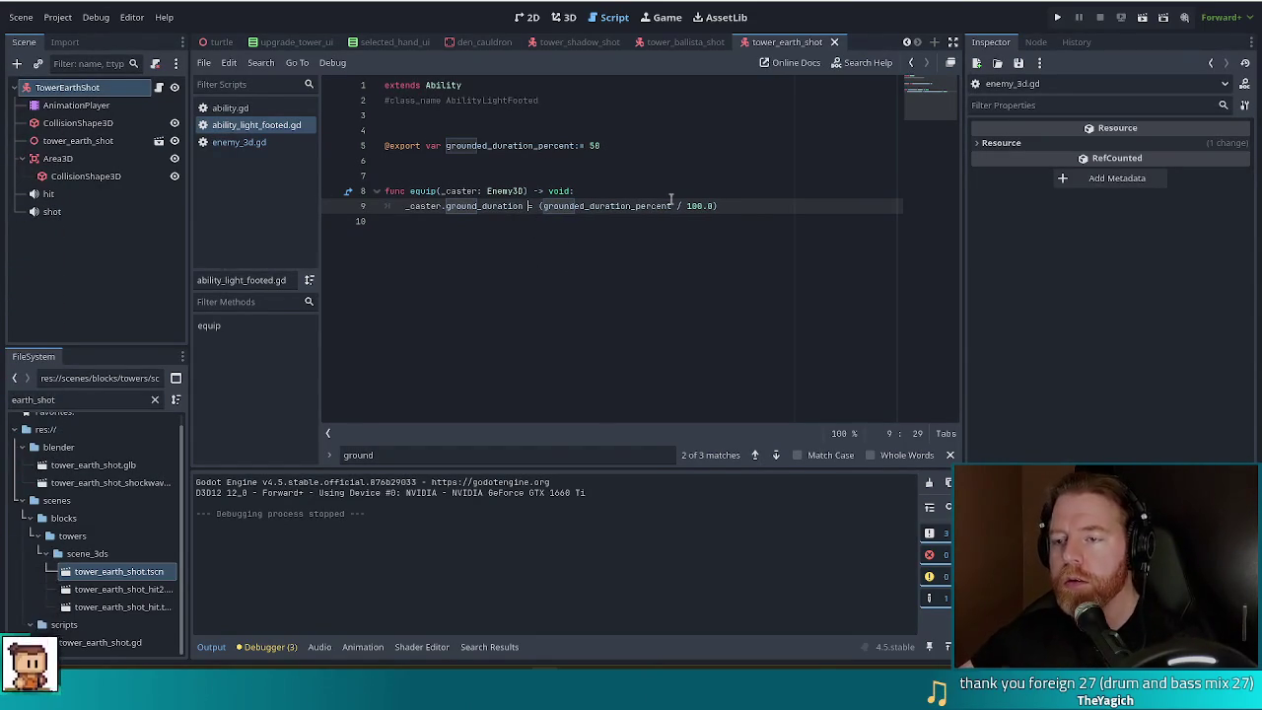
left_click(503, 206)
left_click(751, 206)
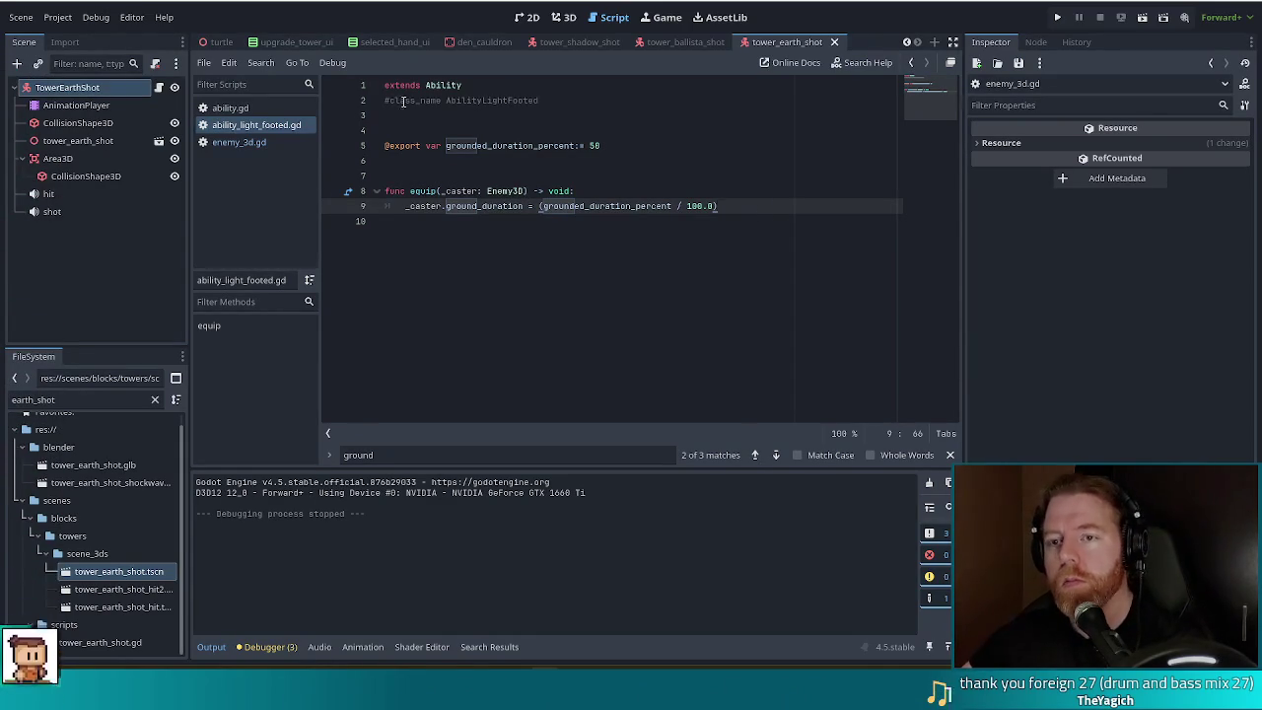
Step: In enemy_3d.gd, replace grounded's default false on line 101 with 0.0
left_click(237, 142)
double_click(480, 251)
type("0.0")
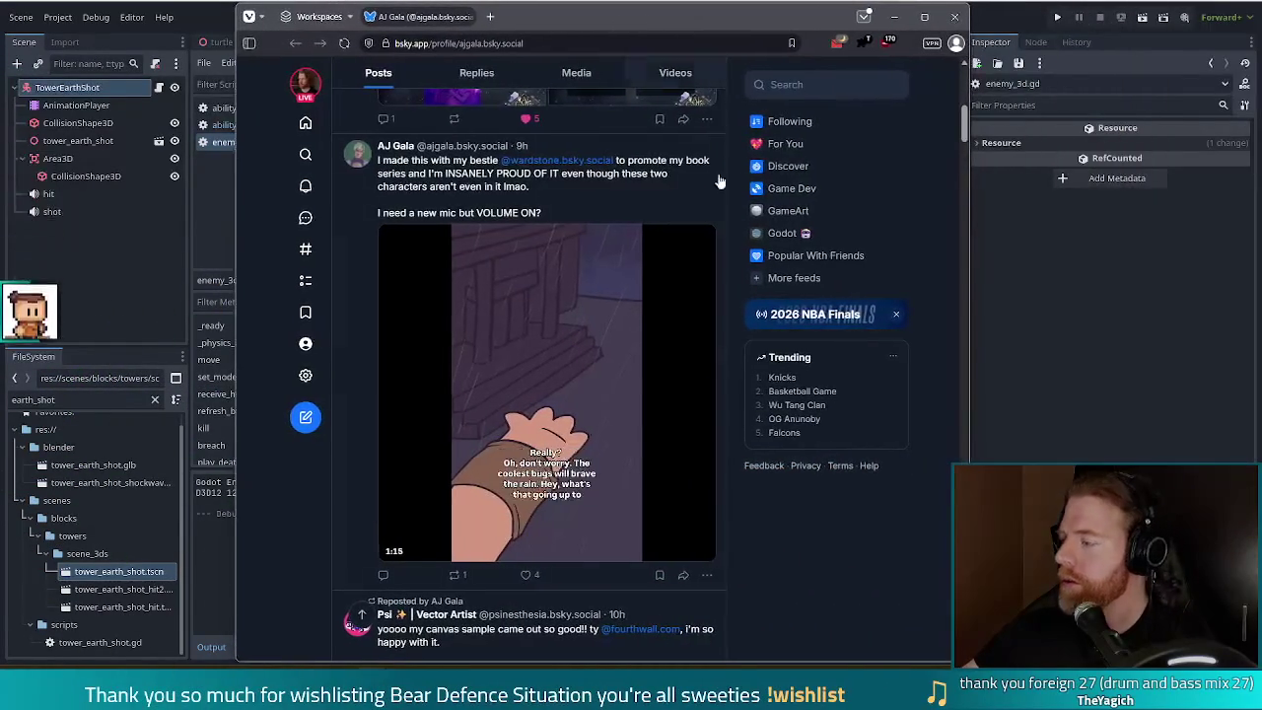
Step: Restart the Besties in Suradia video from the beginning and watch it fullscreen
left_click(622, 464)
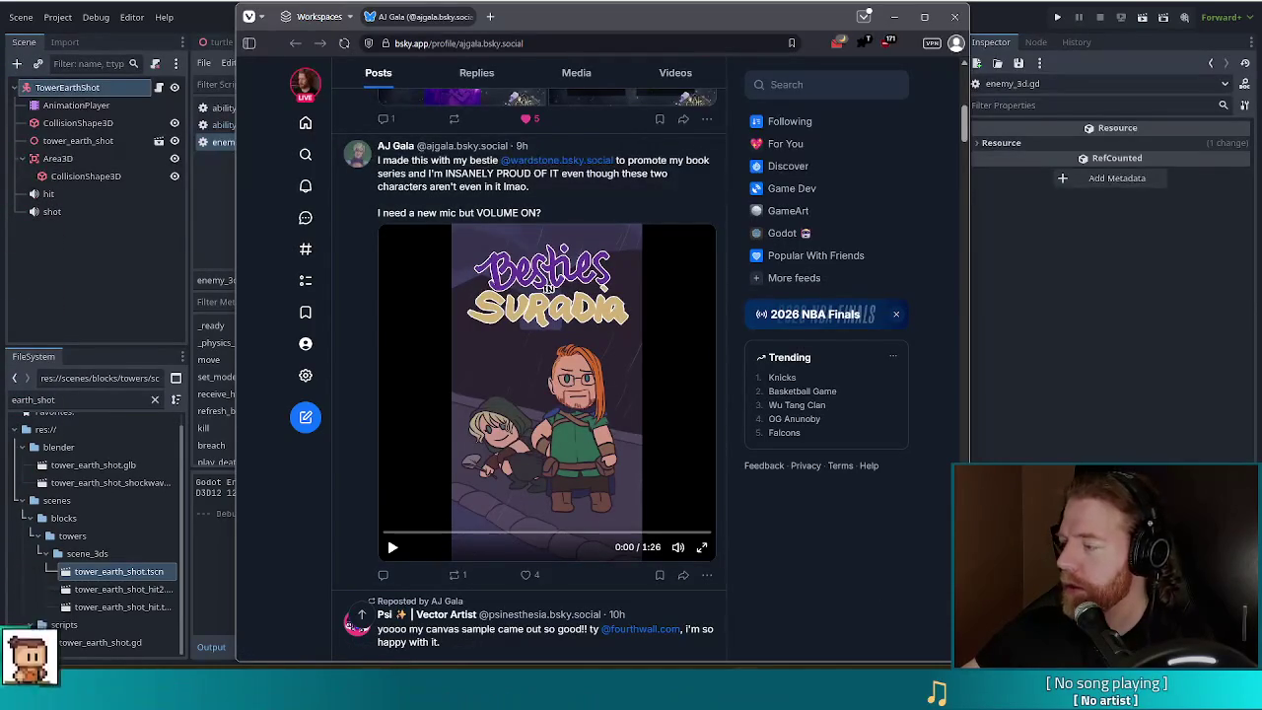
left_click(392, 549)
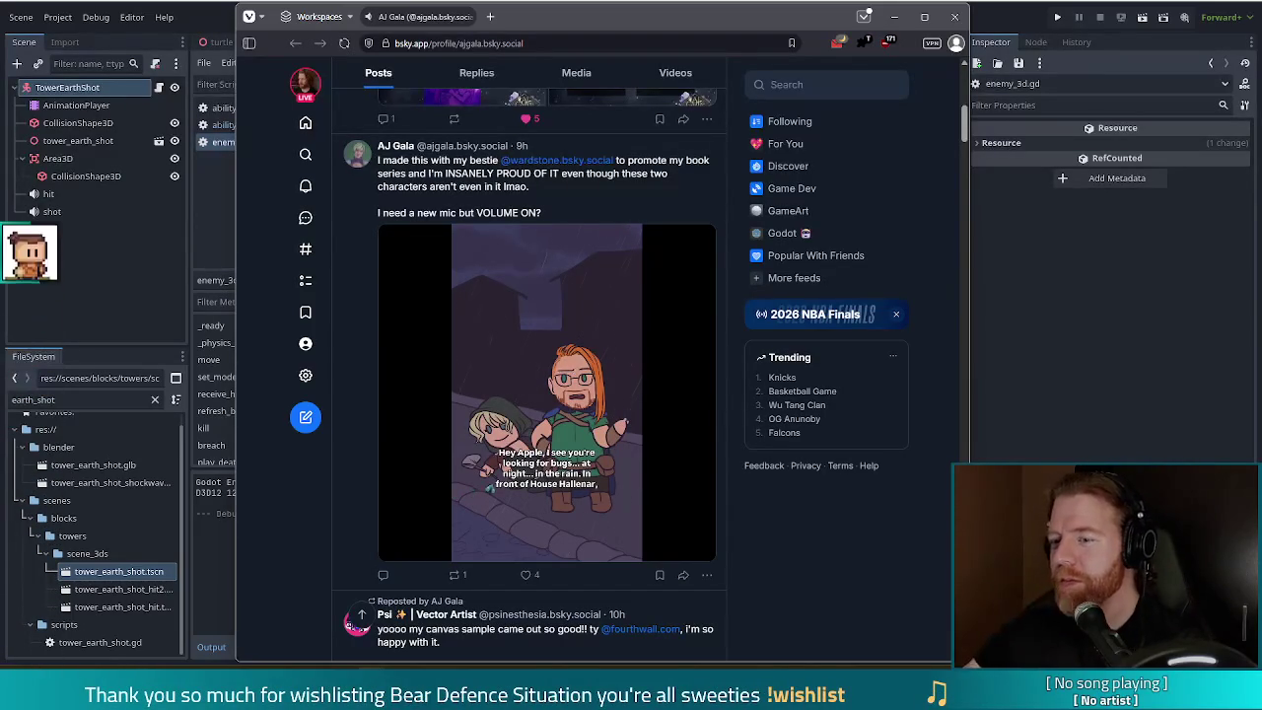
left_click(702, 543)
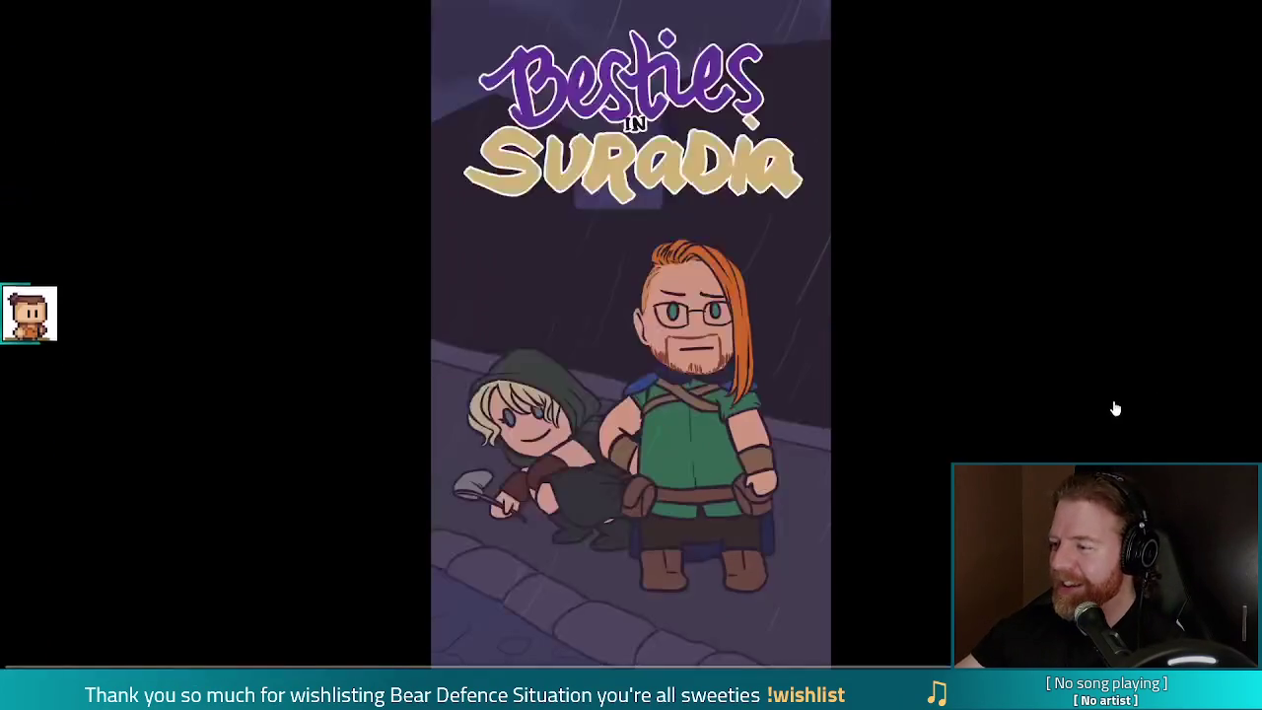
Step: Exit fullscreen, like and repost the Besties in Suradia post, then close the browser
key("Escape")
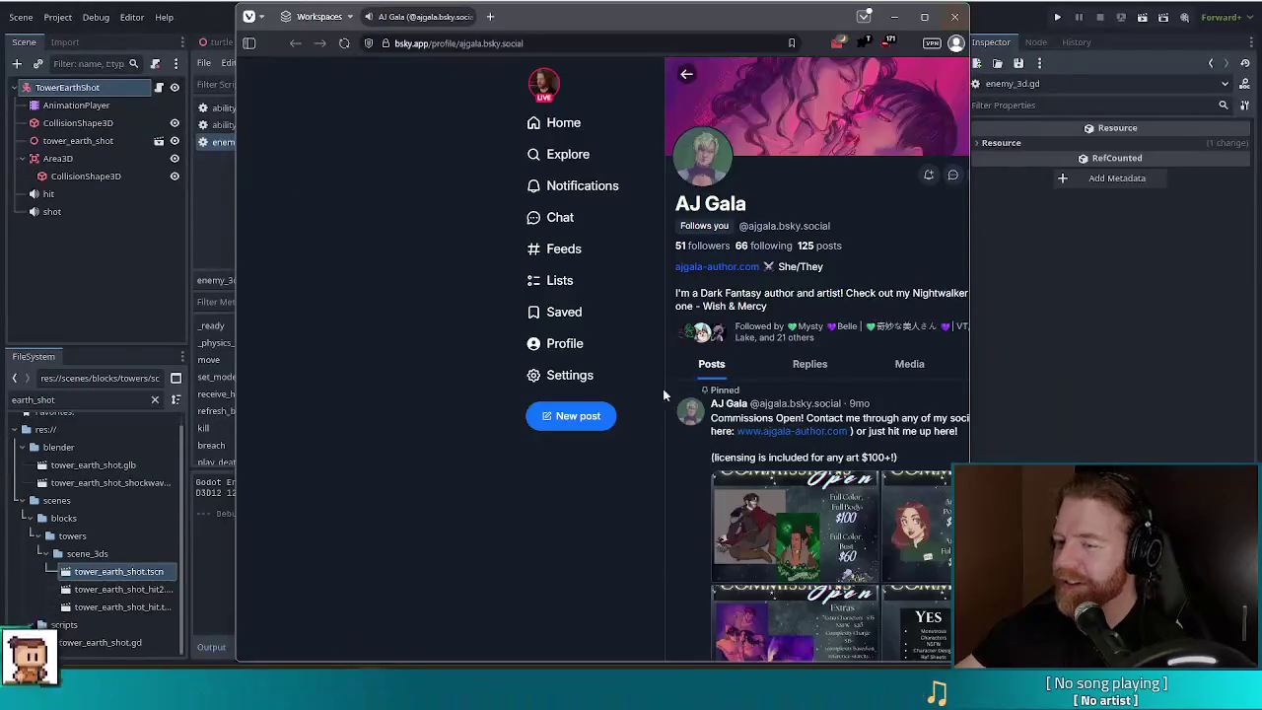
left_click(598, 327)
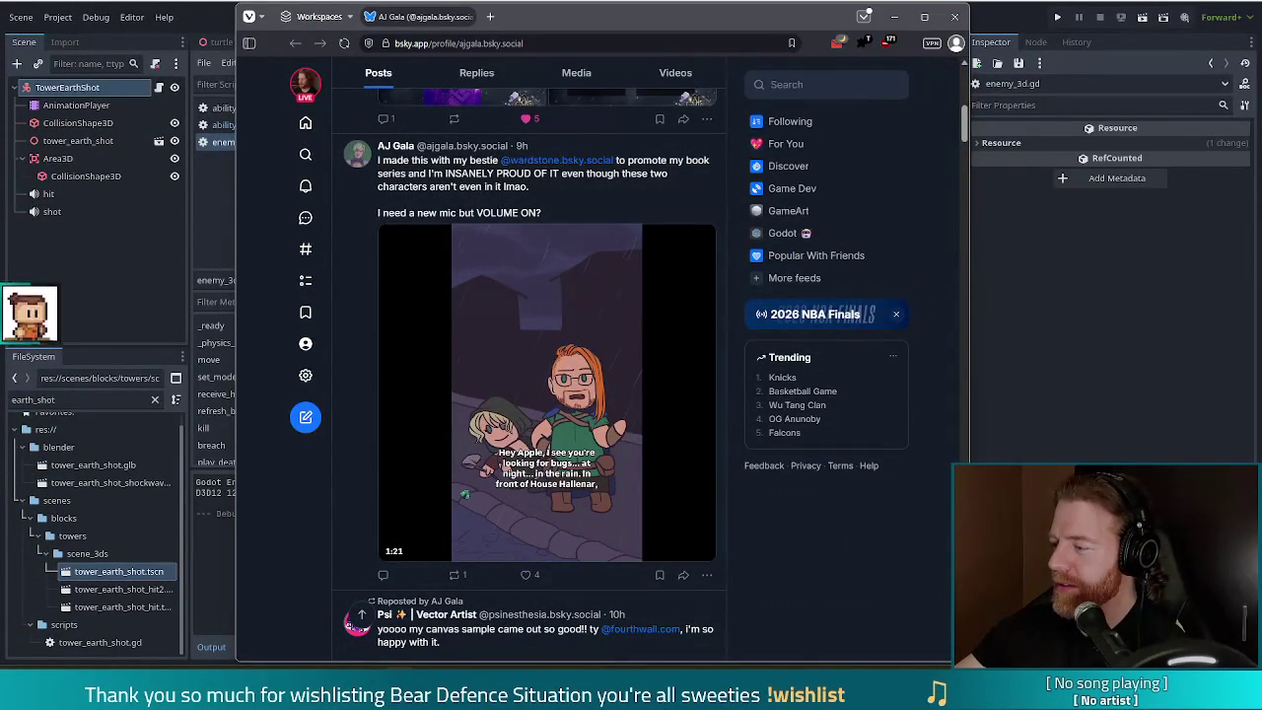
mouse_move(687, 460)
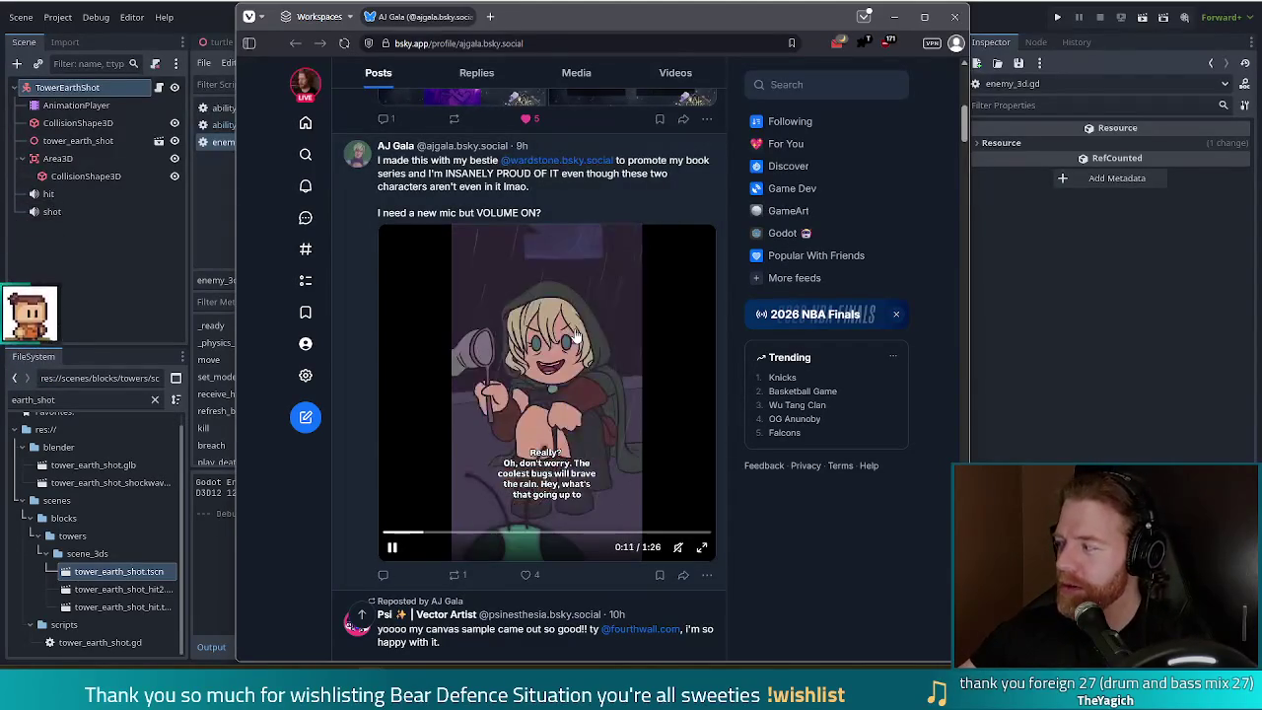
left_click(526, 576)
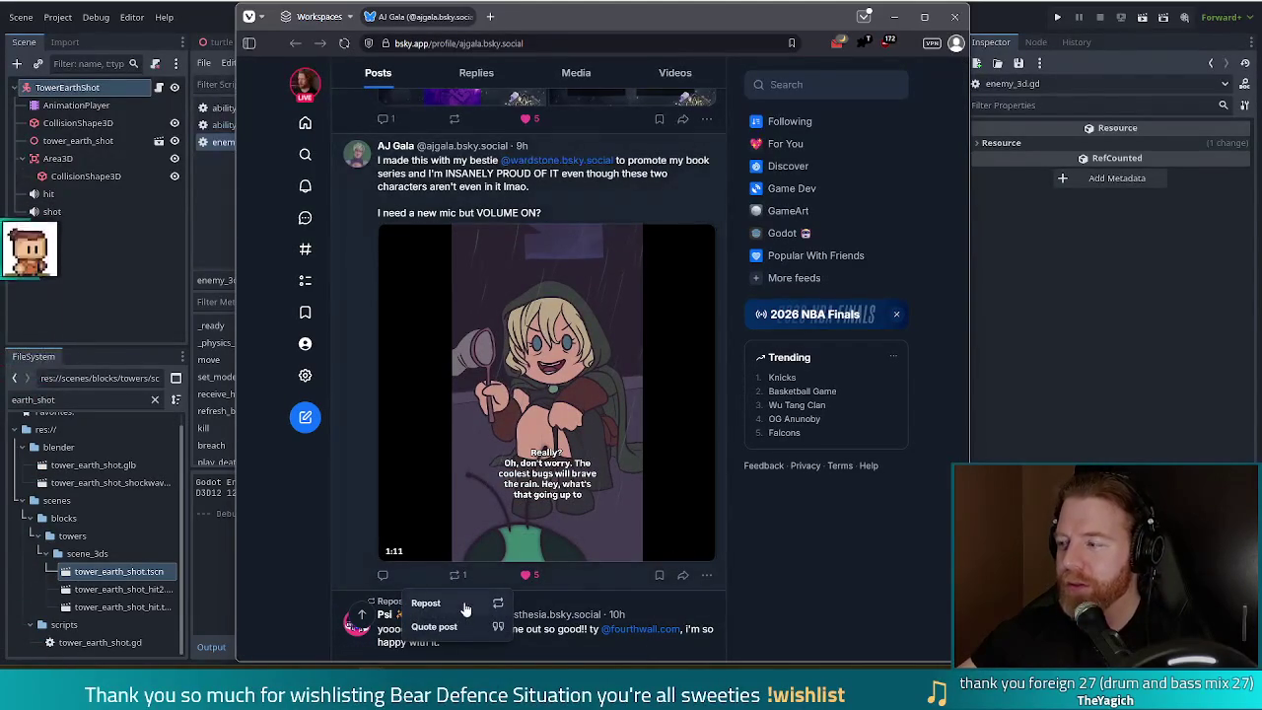
left_click(433, 602)
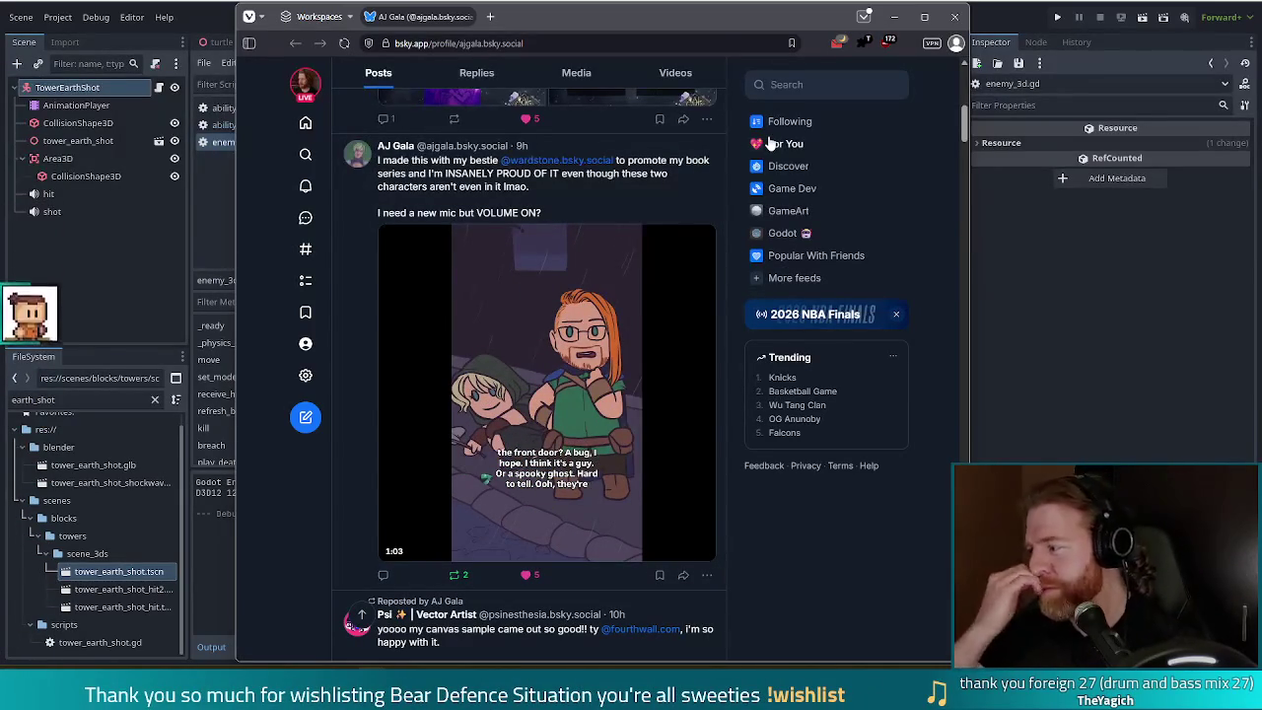
left_click(953, 16)
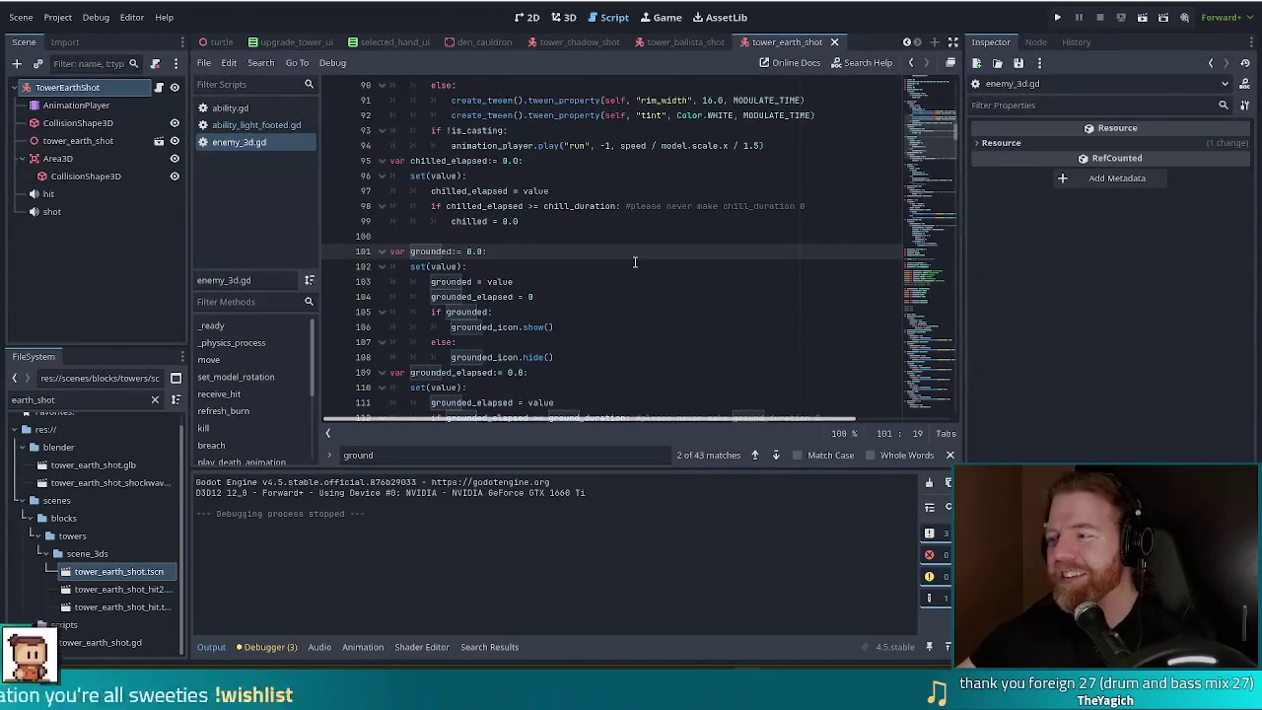
left_click(634, 264)
left_click(540, 251)
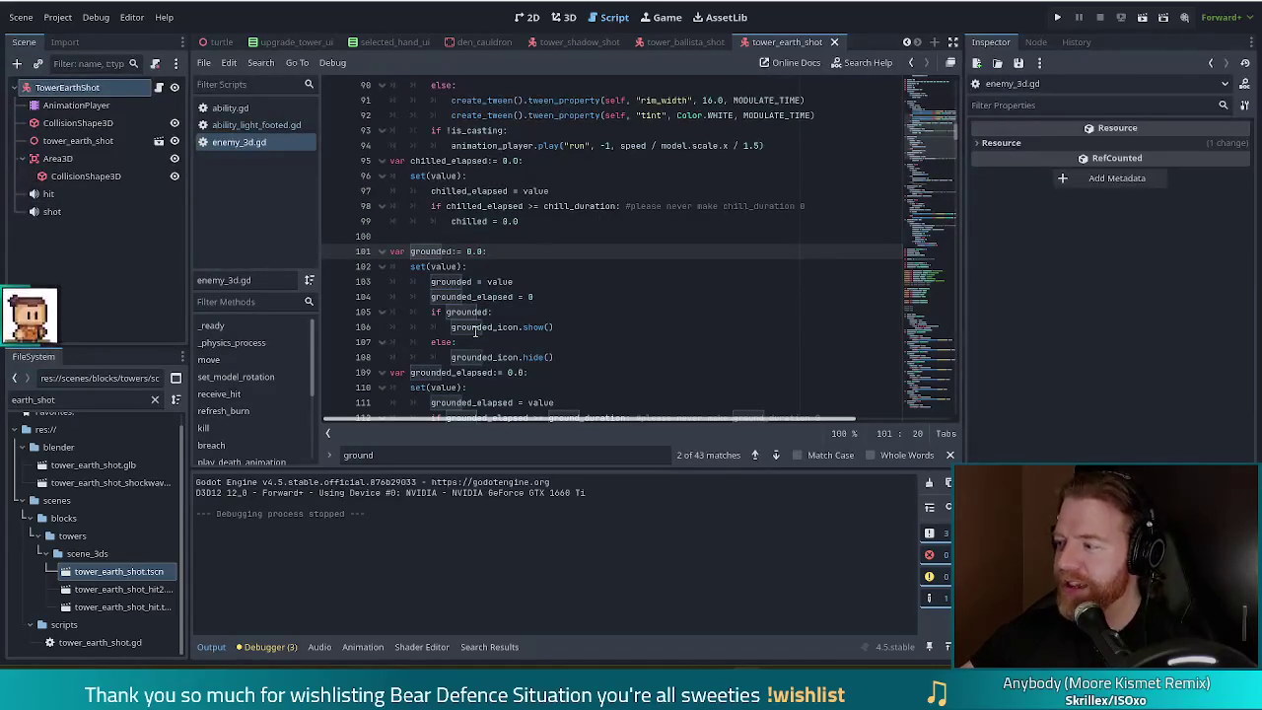
mouse_move(475, 332)
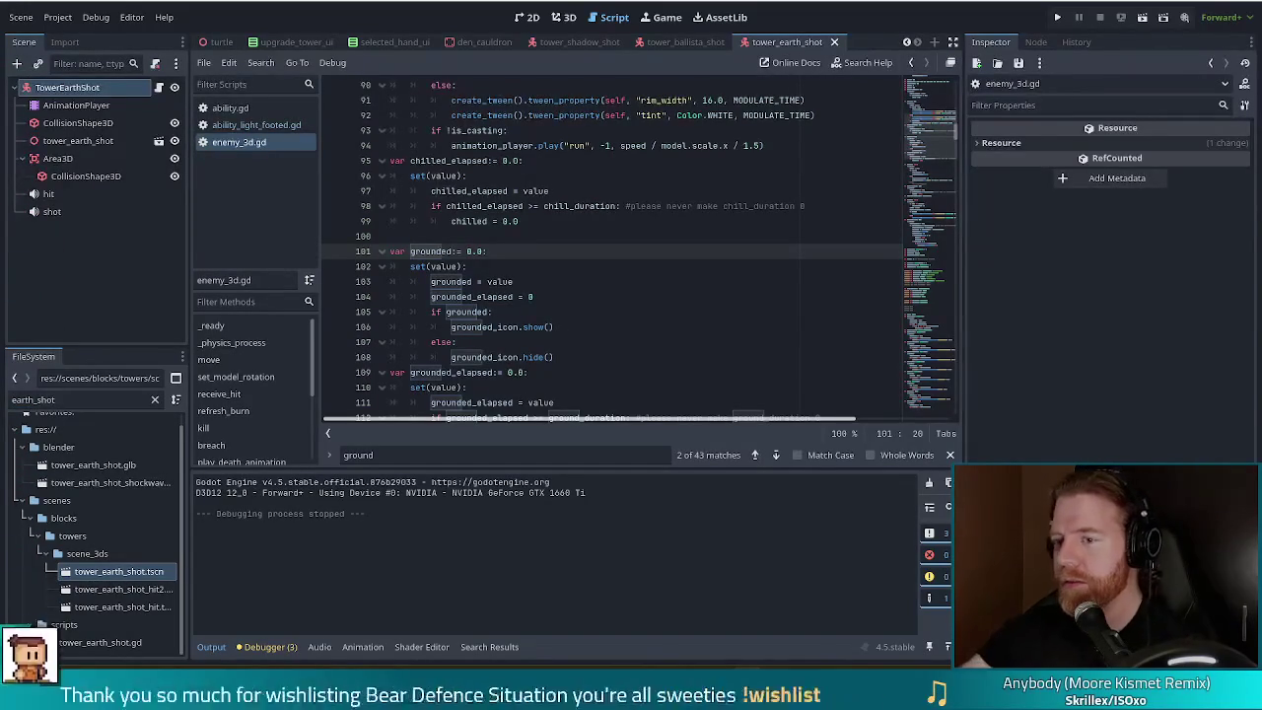
left_click(570, 296)
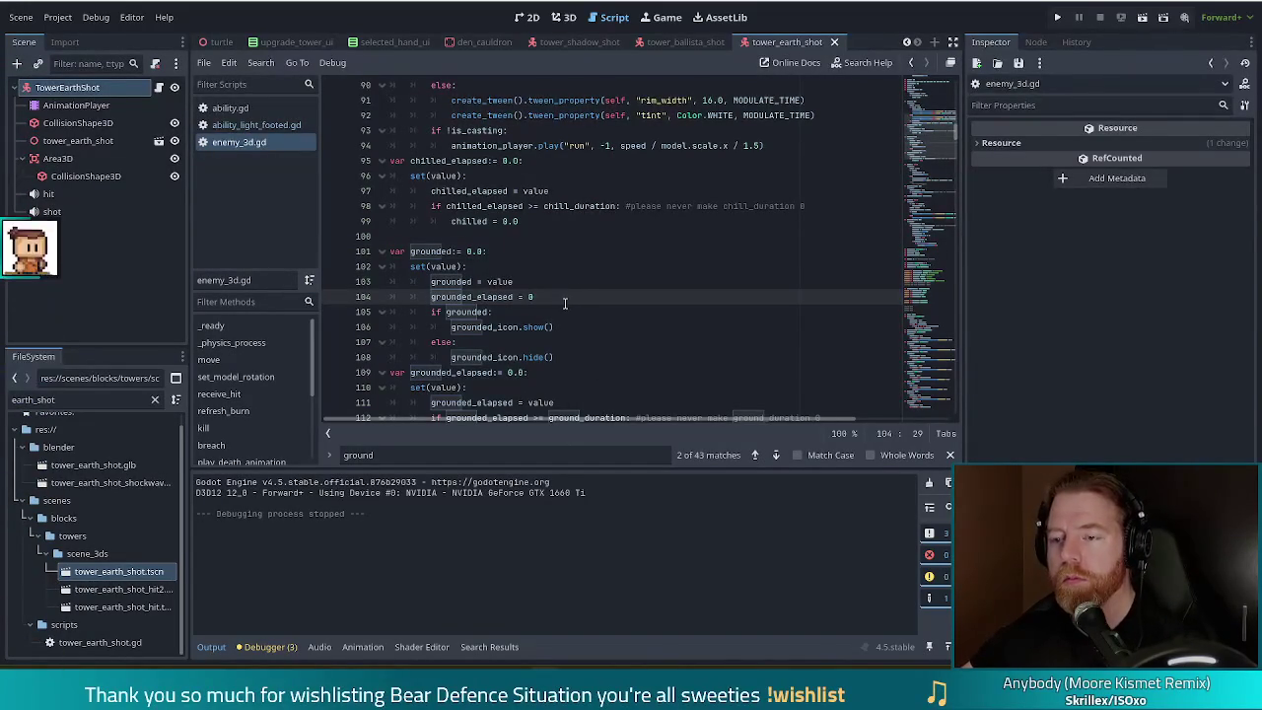
key("Up")
key("Up")
key("Up")
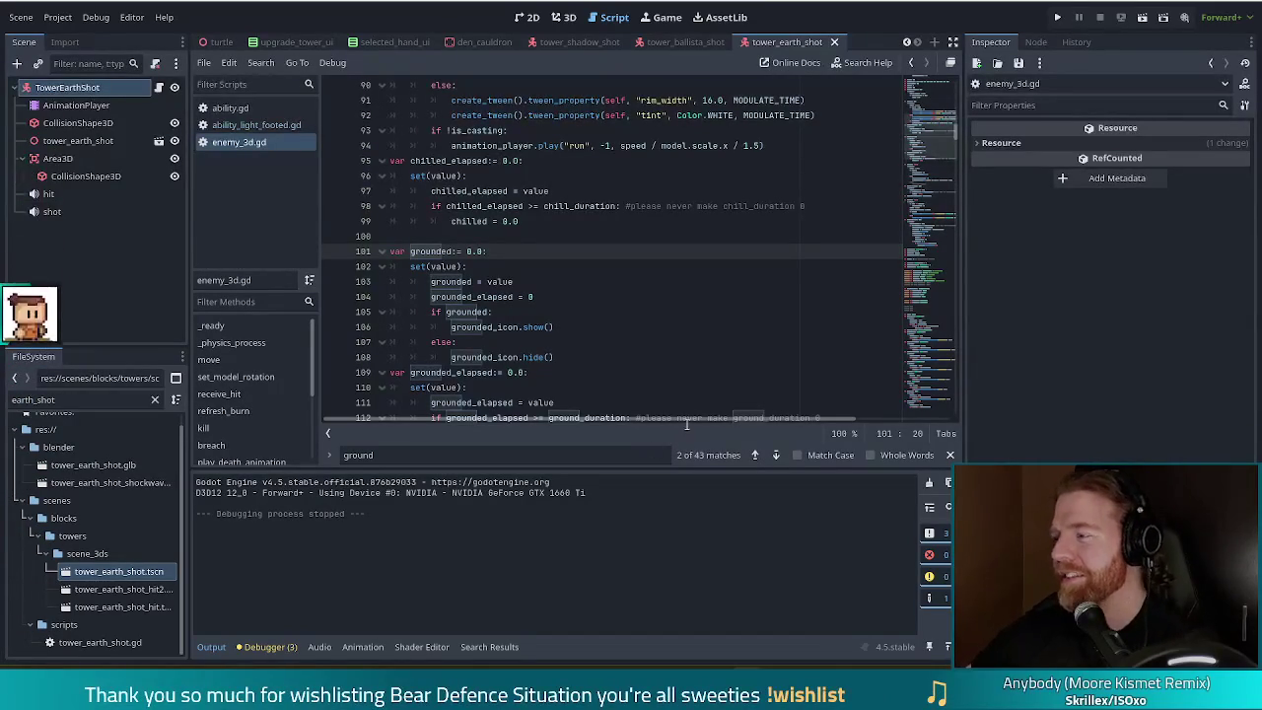
left_click(597, 326)
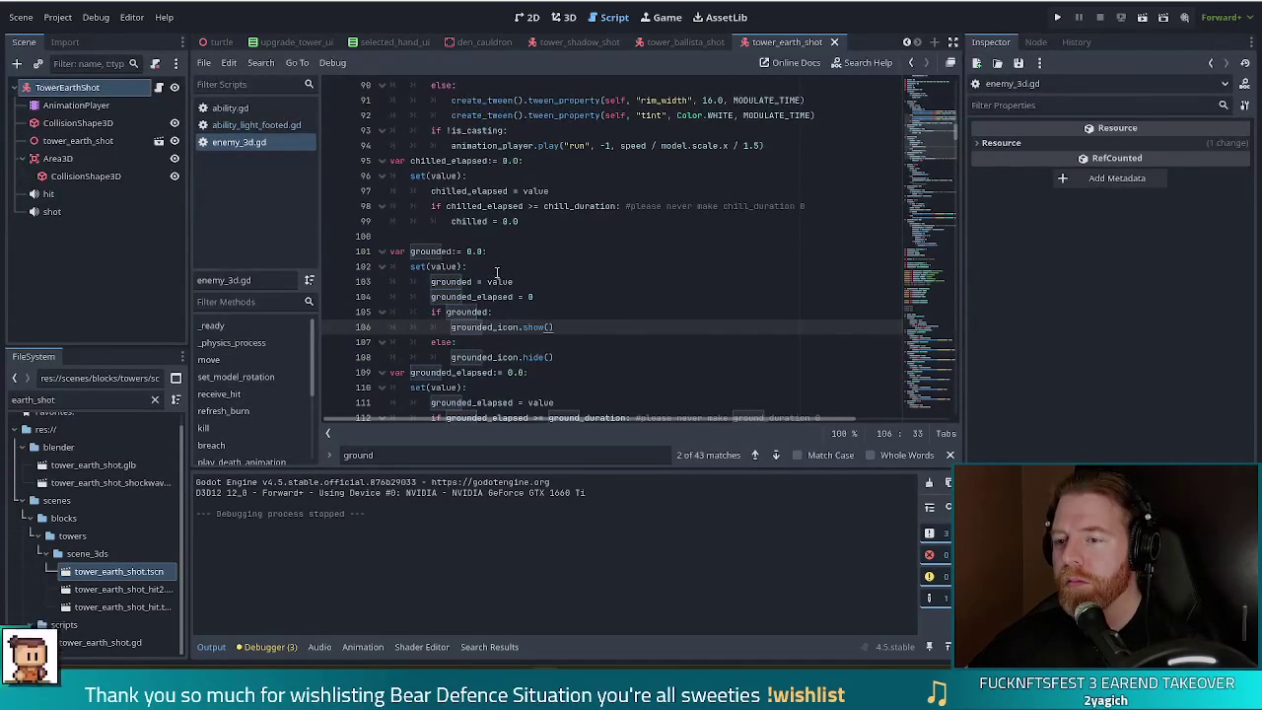
left_click(476, 252)
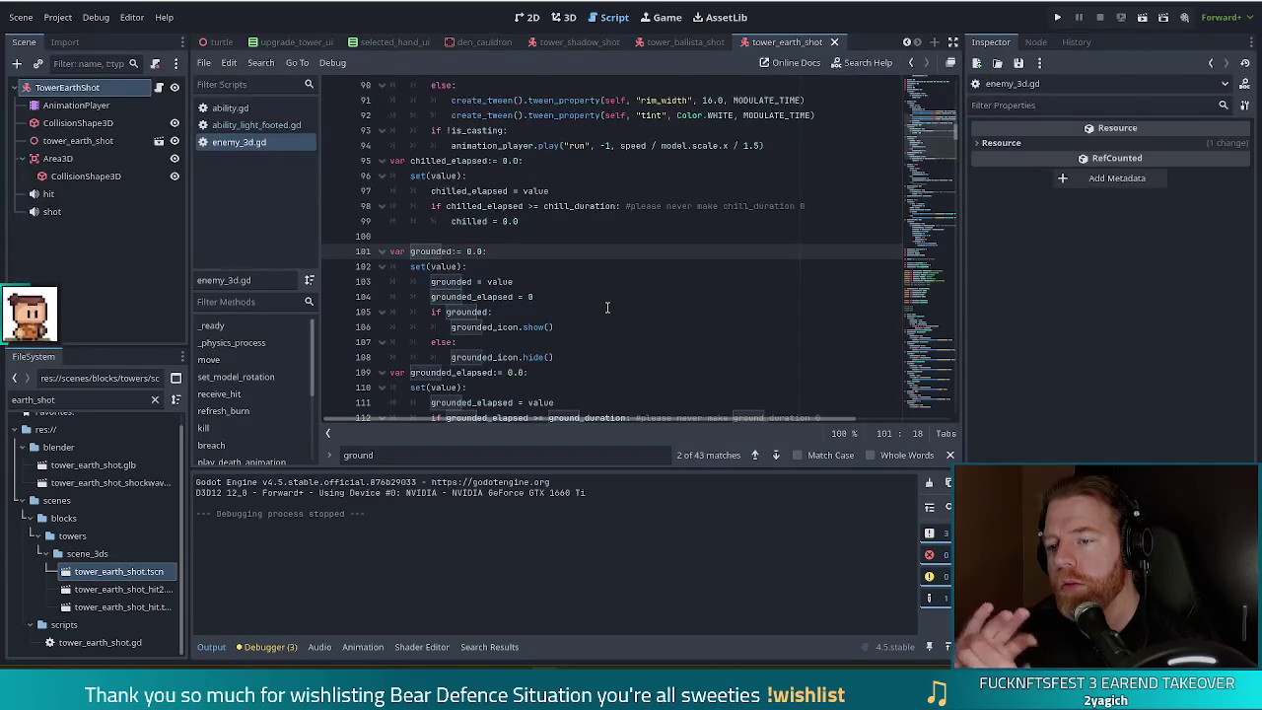
scroll(607, 308, "down", 3)
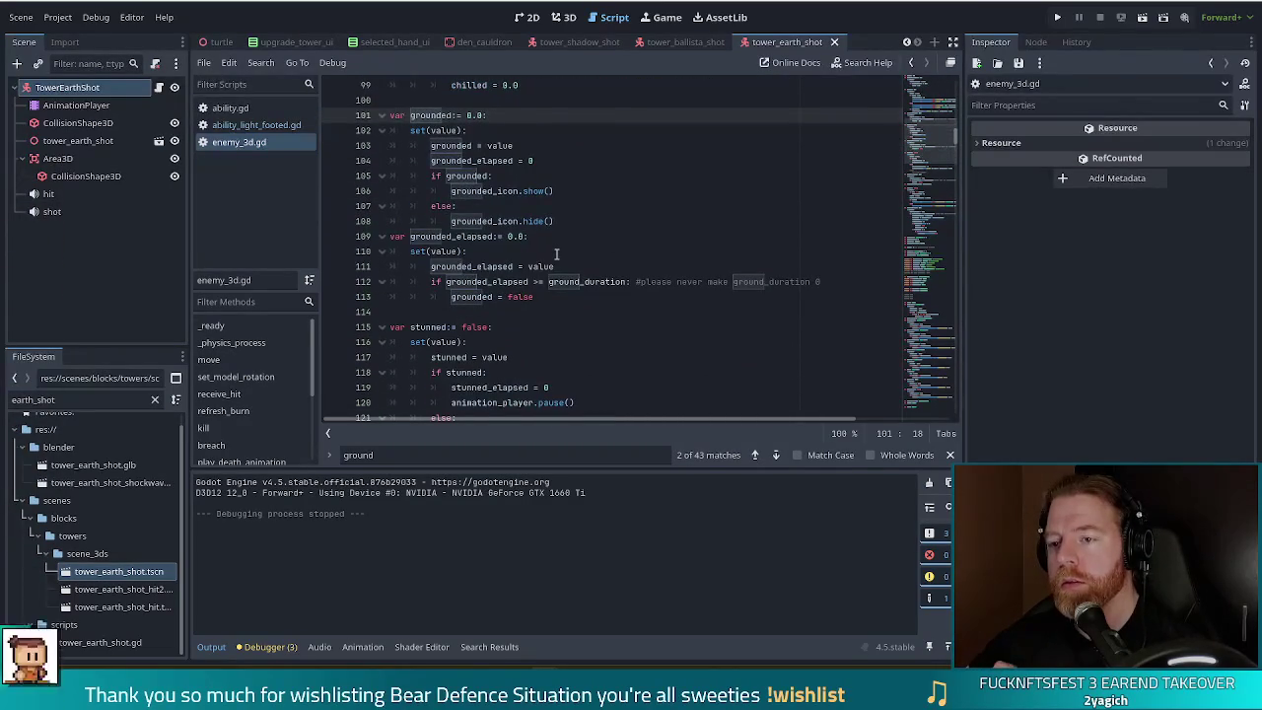
scroll(557, 255, "up", 4)
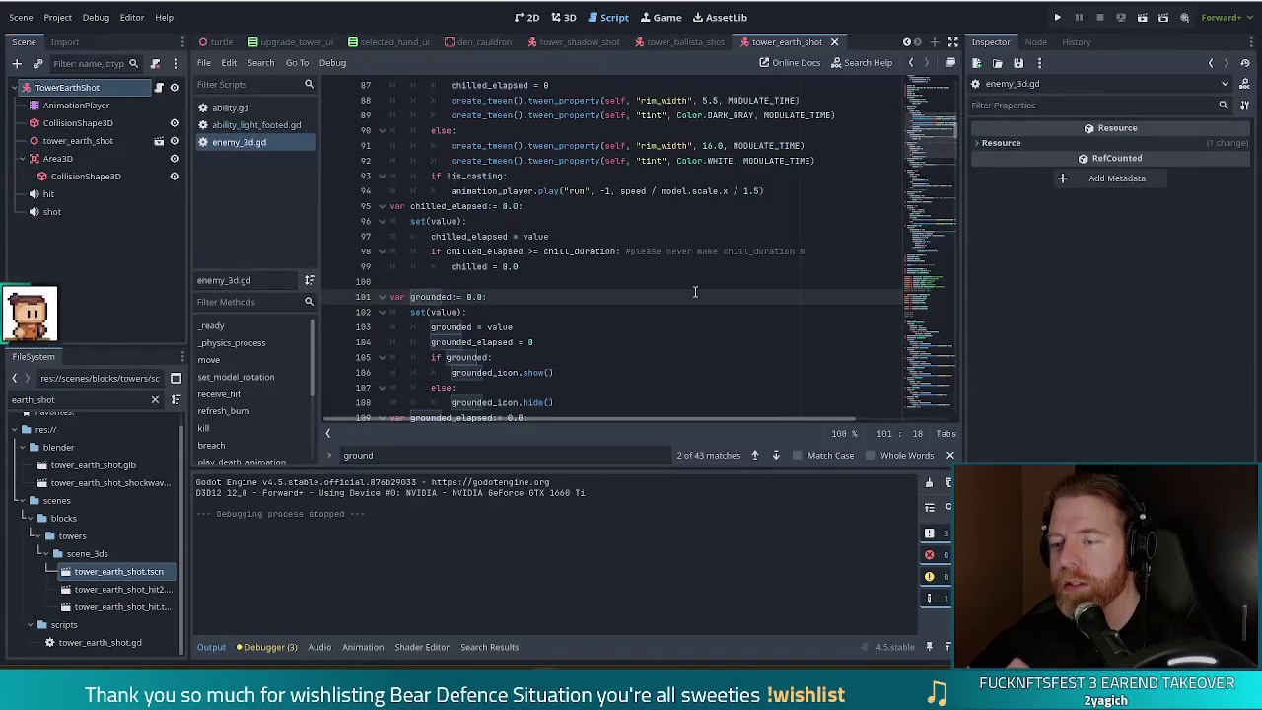
scroll(703, 280, "up", 12)
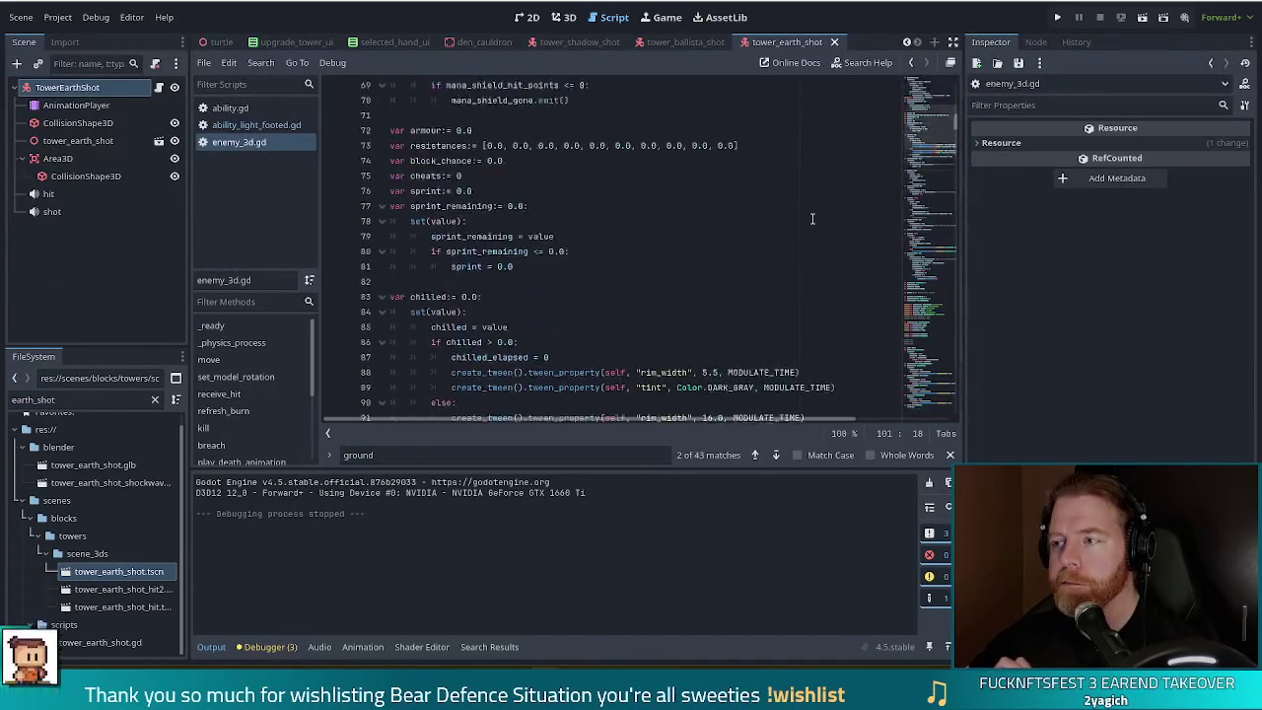
scroll(789, 222, "up", 12)
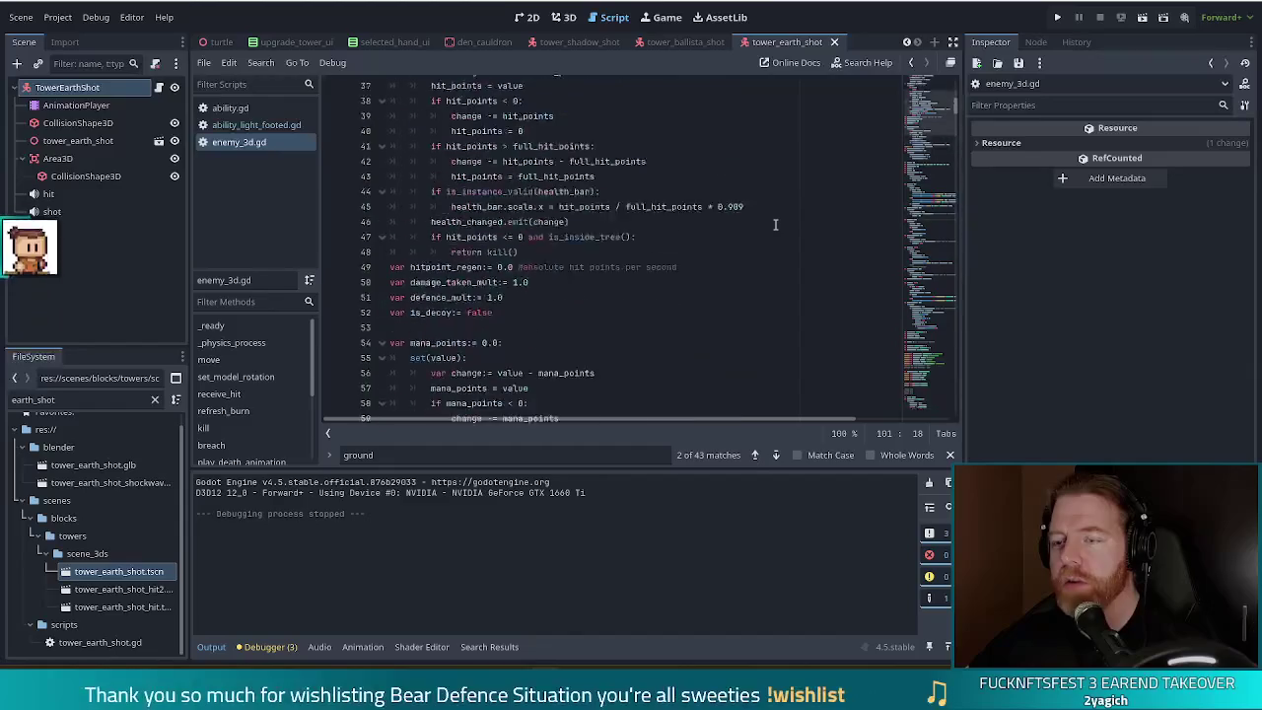
scroll(774, 225, "up", 3)
scroll(774, 225, "down", 3)
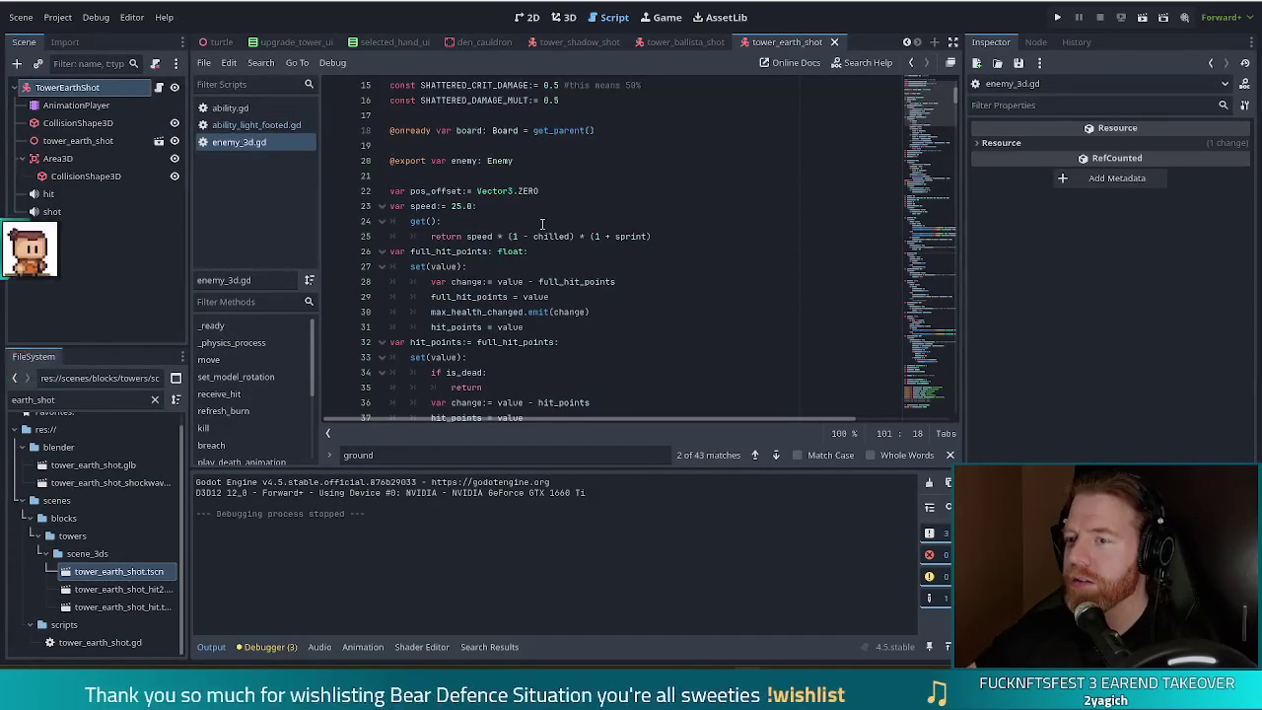
left_click(442, 221)
left_click(548, 190)
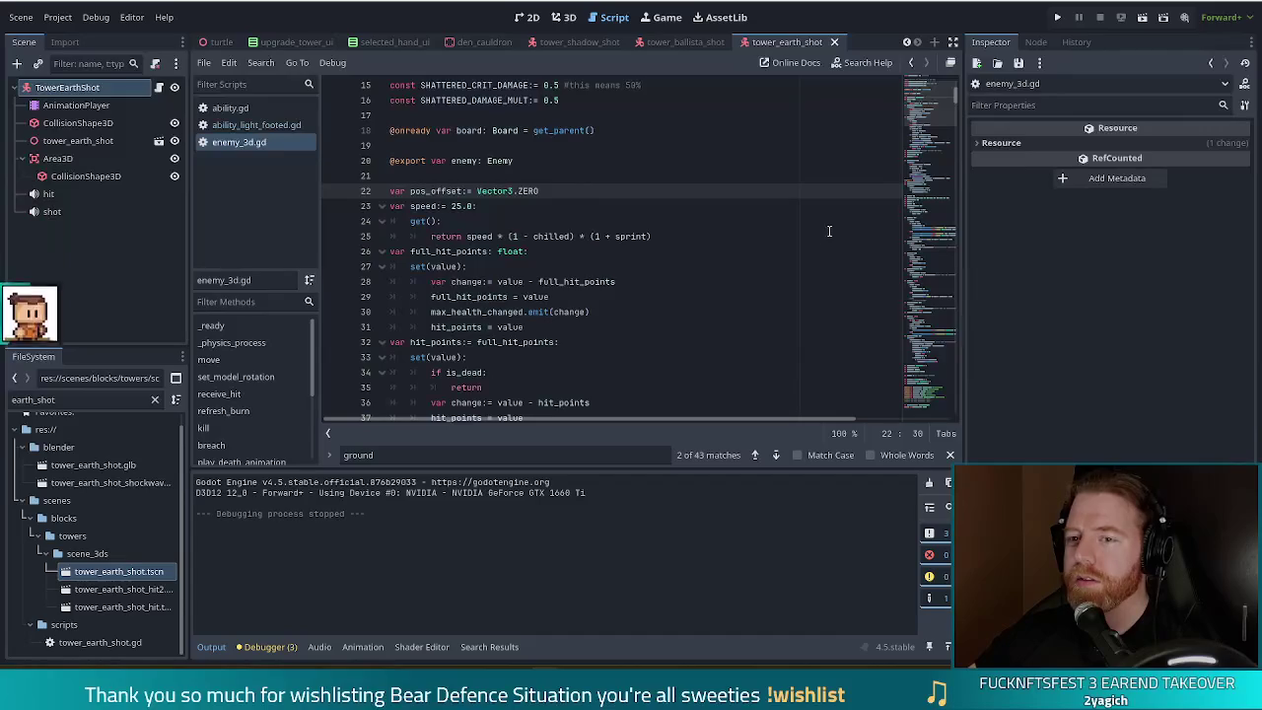
scroll(928, 103, "up", 3)
left_click(612, 221)
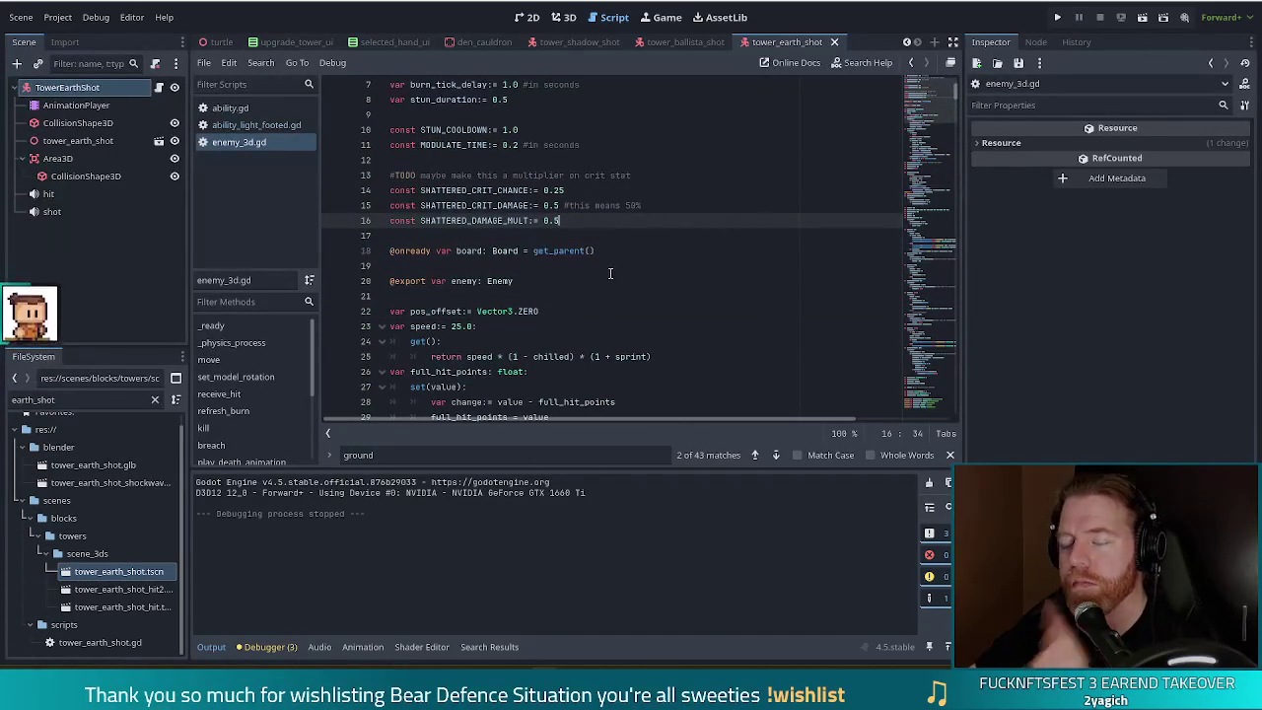
scroll(616, 304, "up", 2)
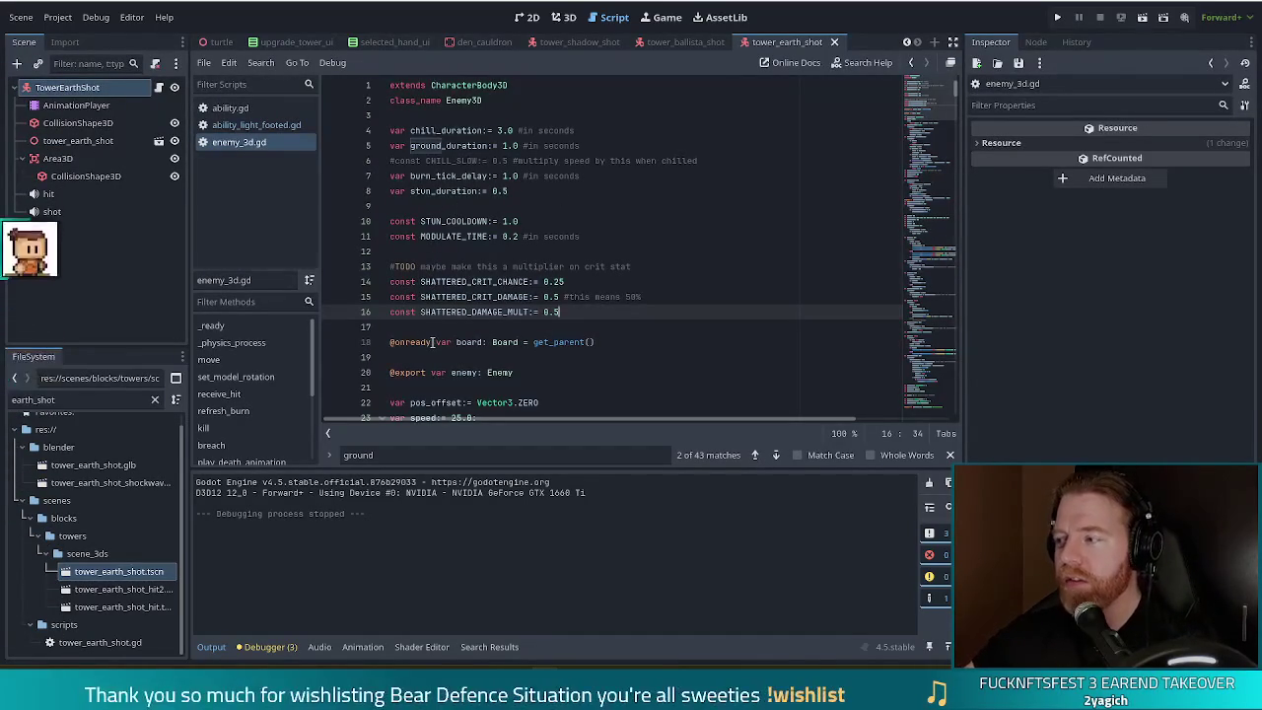
mouse_move(432, 342)
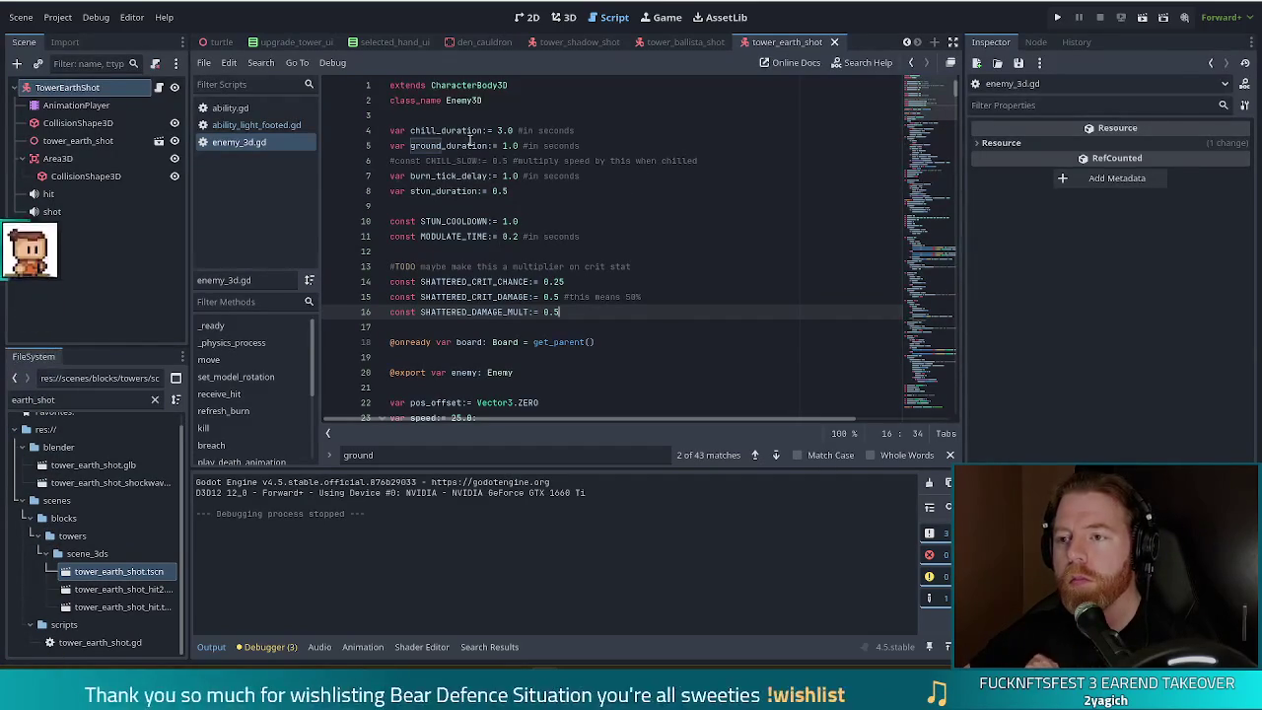
left_click(501, 145)
left_click(459, 145)
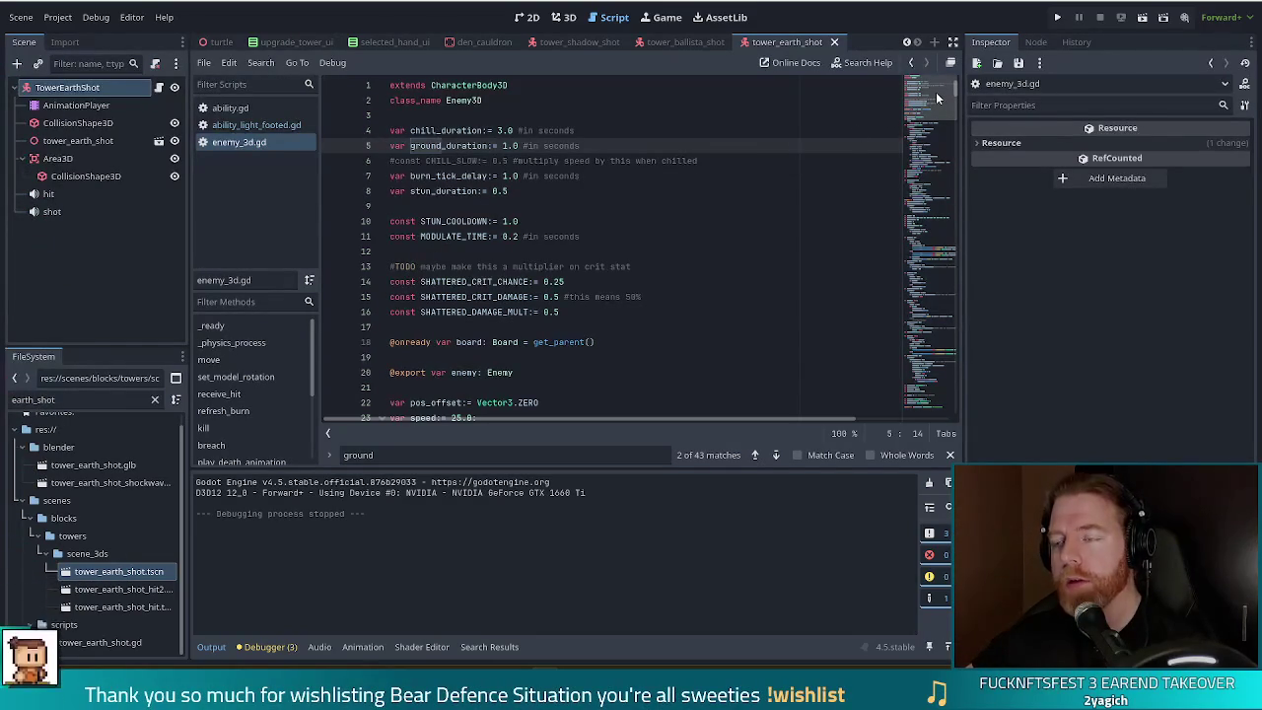
left_click(518, 146)
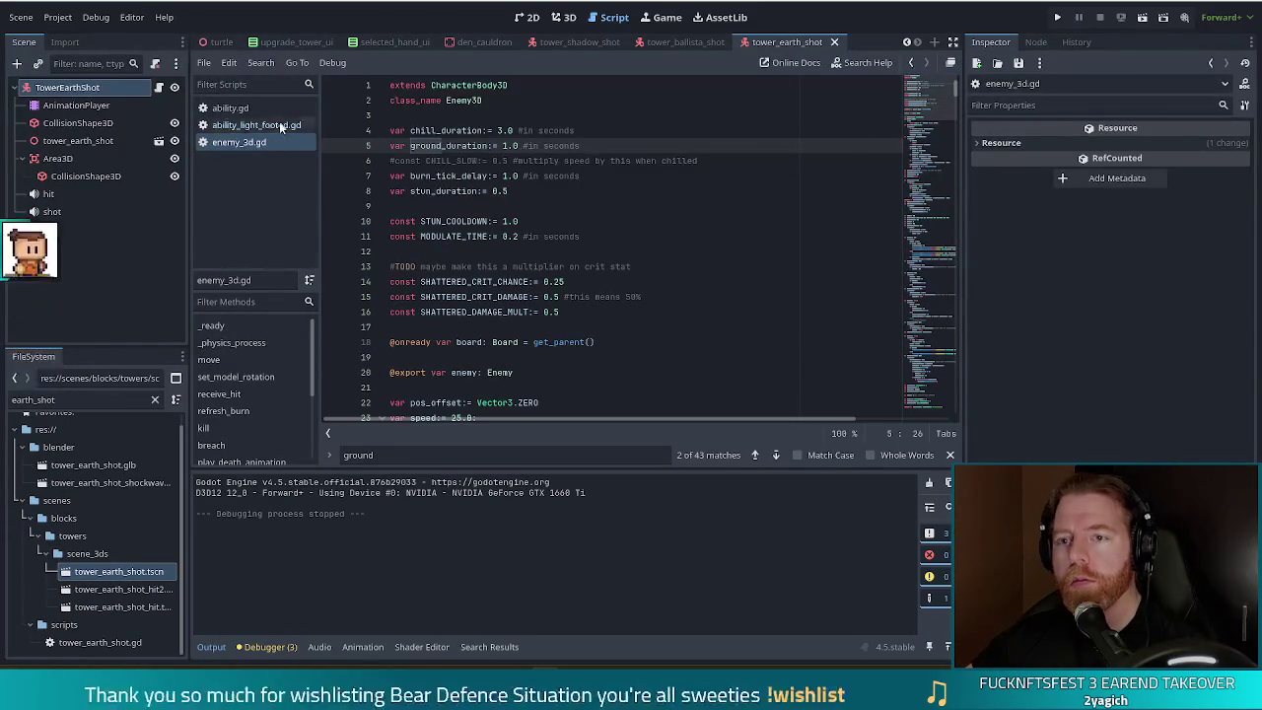
left_click(254, 126)
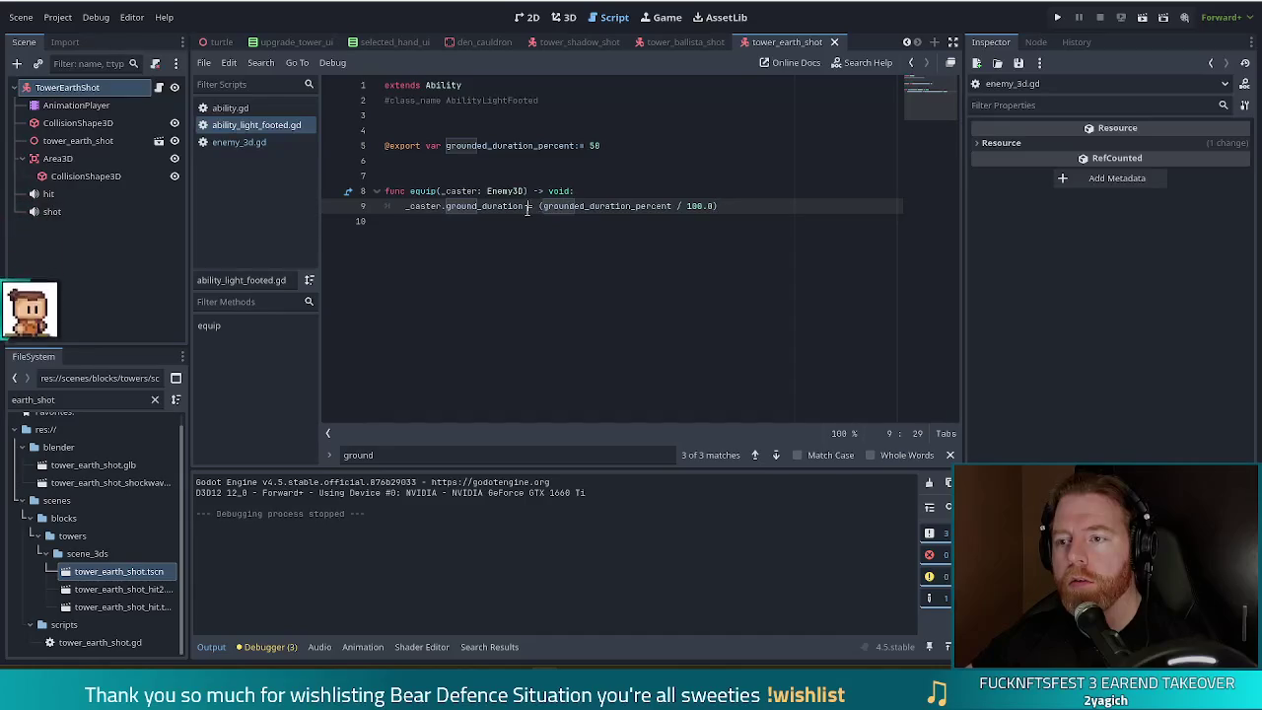
left_click(239, 142)
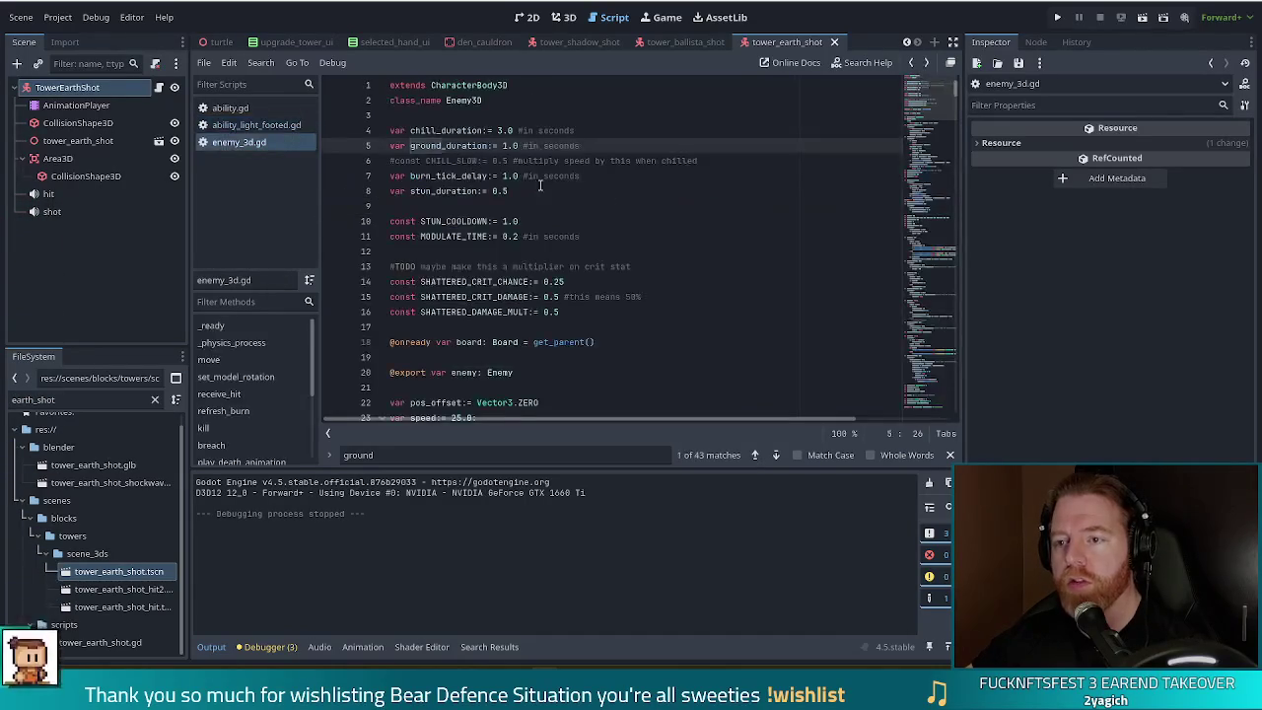
left_click(485, 175)
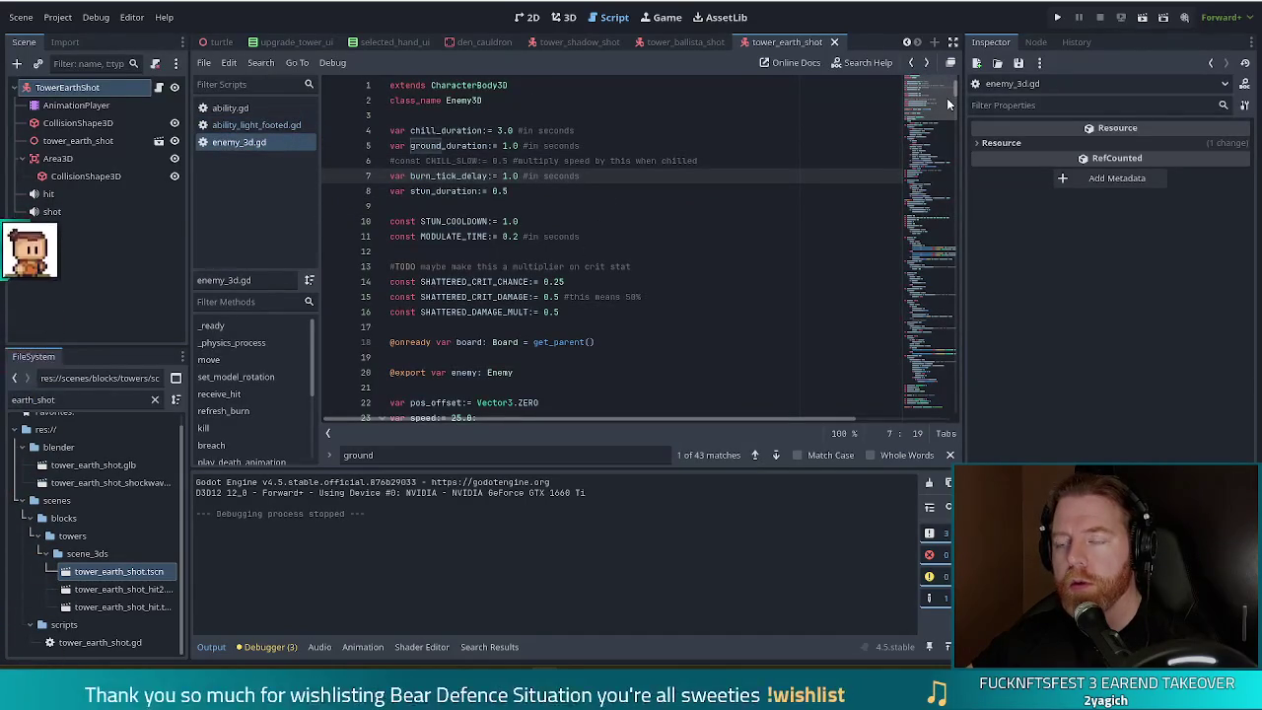
scroll(929, 96, "down", 3)
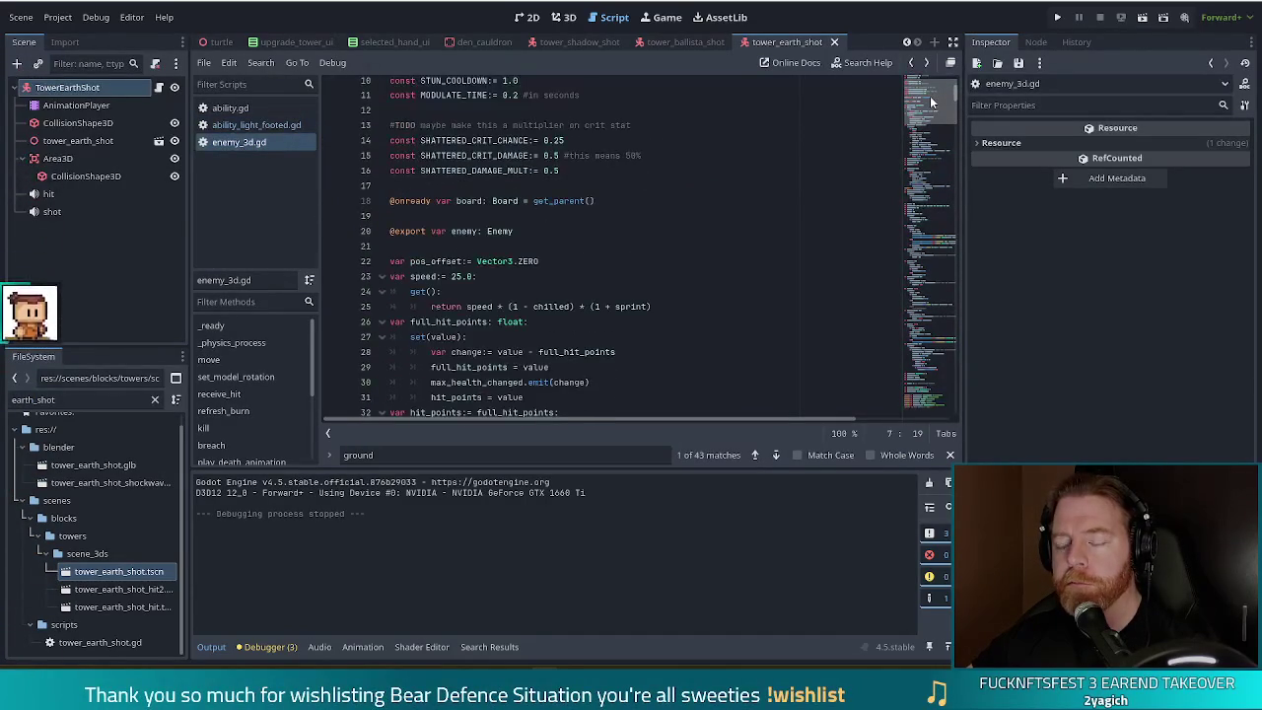
scroll(930, 96, "down", 20)
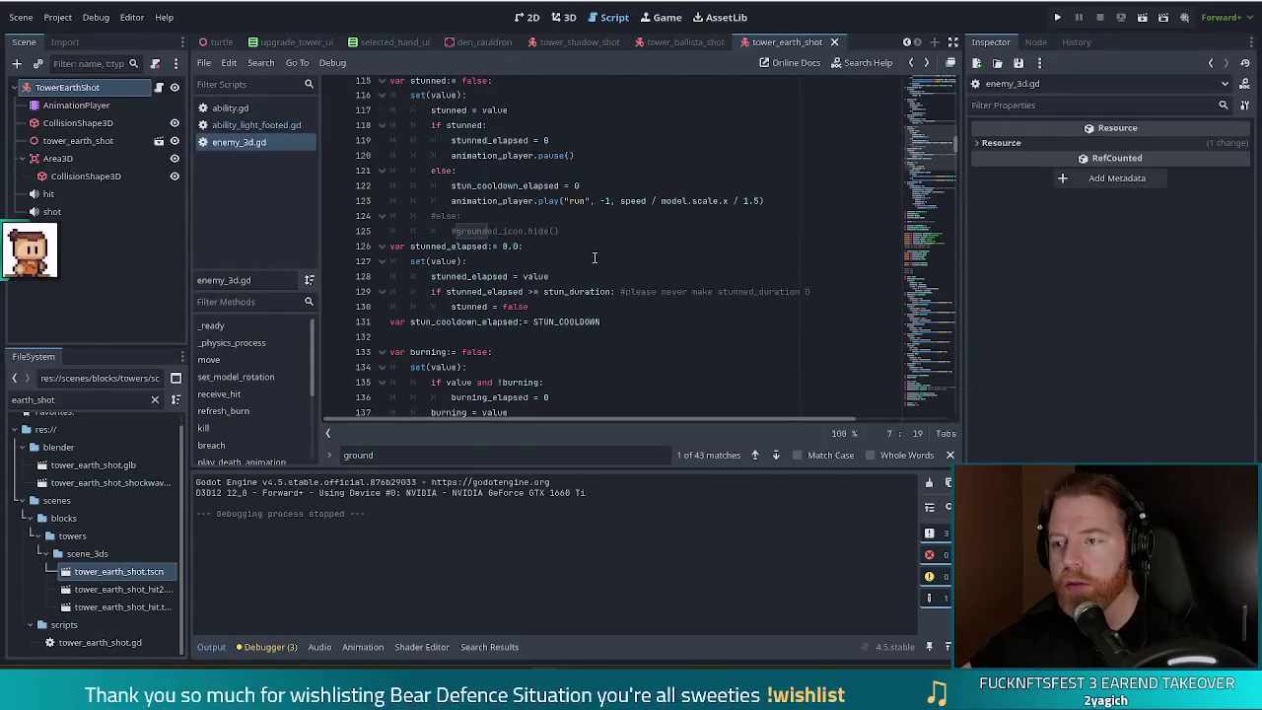
scroll(592, 258, "up", 10)
scroll(591, 259, "up", 5)
scroll(594, 266, "down", 7)
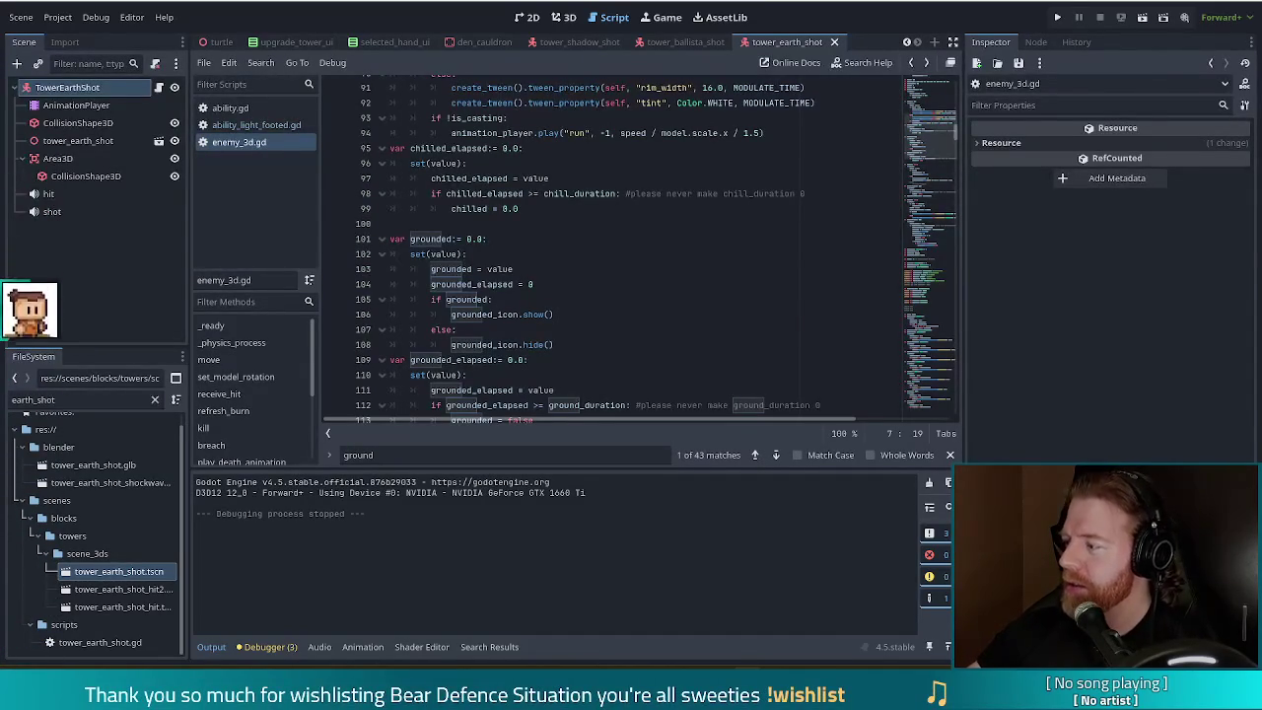
key("XF86AudioLowerVolume")
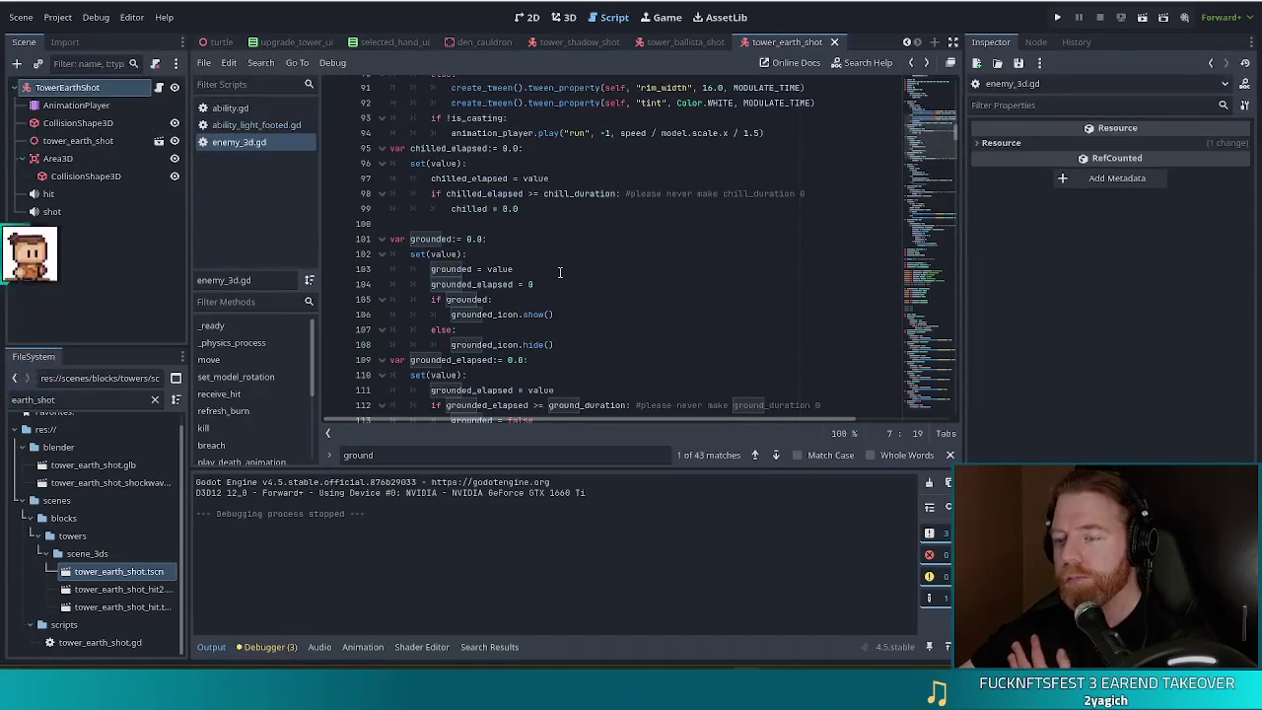
Step: Inspect where _physics_process adds delta to grounded_elapsed, then jump to grounded_elapsed's declaration
left_click(538, 315)
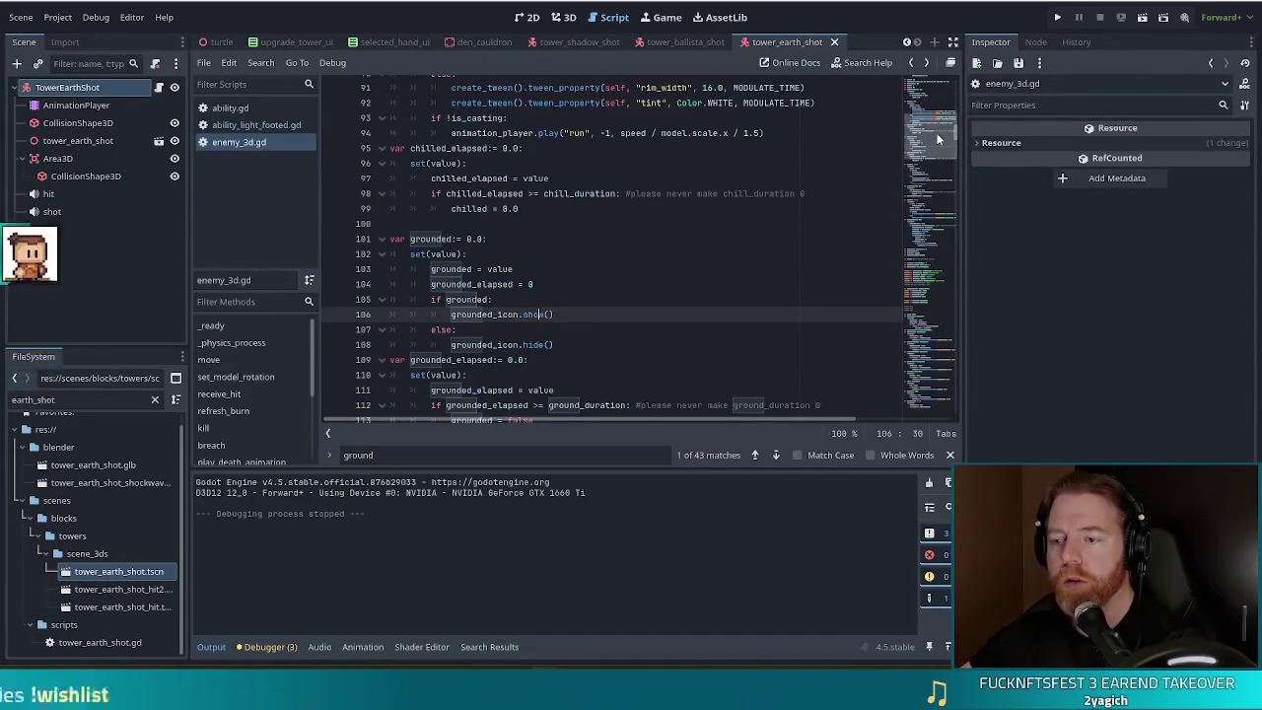
scroll(936, 133, "up", 1)
left_click(230, 342)
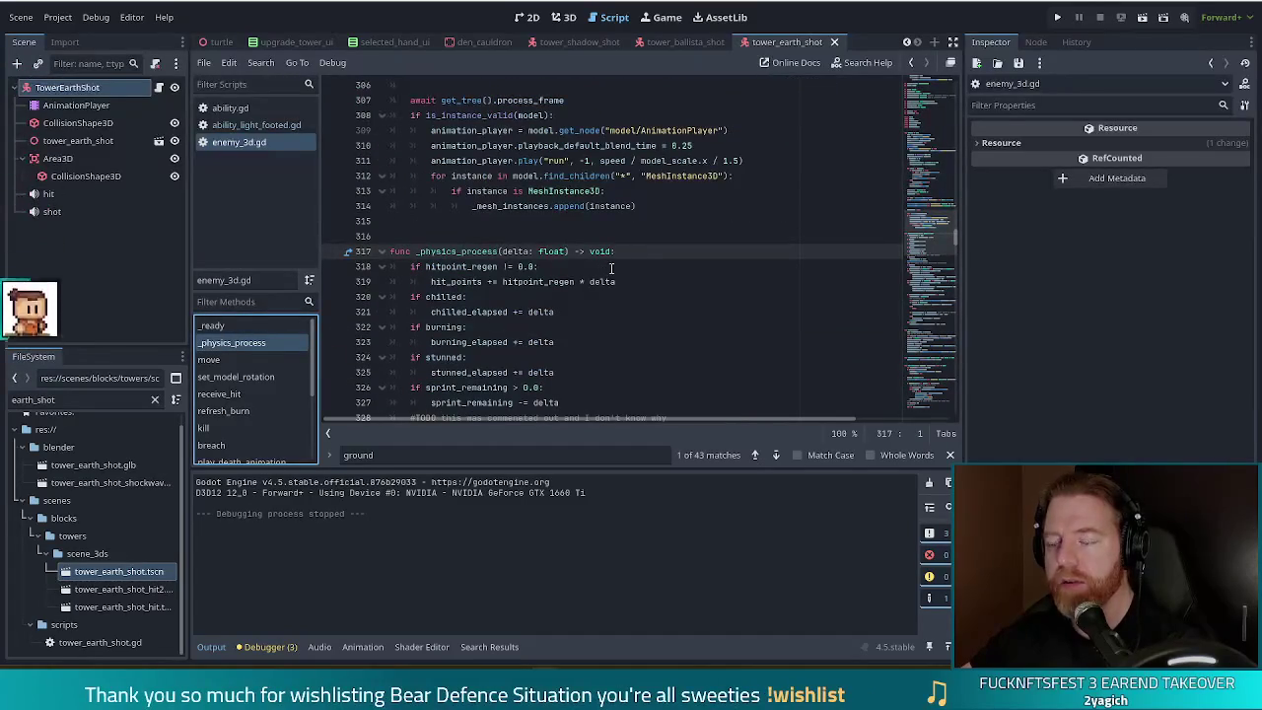
scroll(601, 264, "down", 1)
left_click(490, 366)
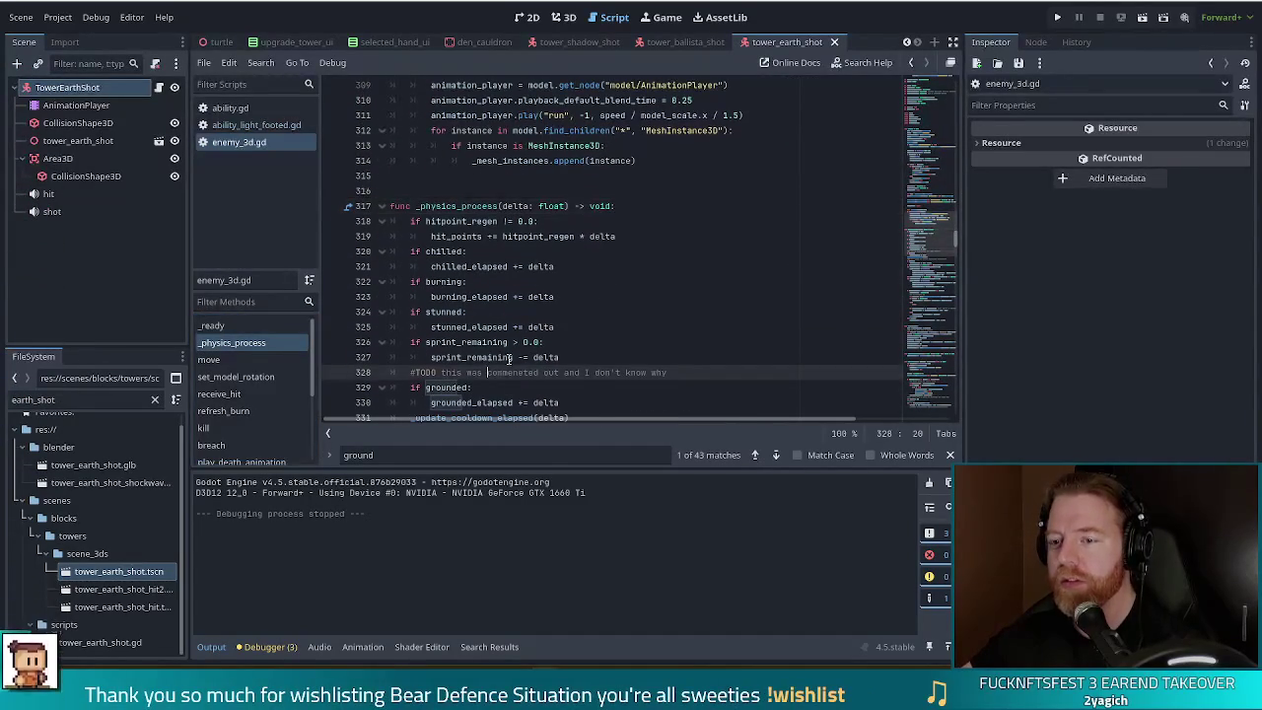
scroll(503, 360, "down", 2)
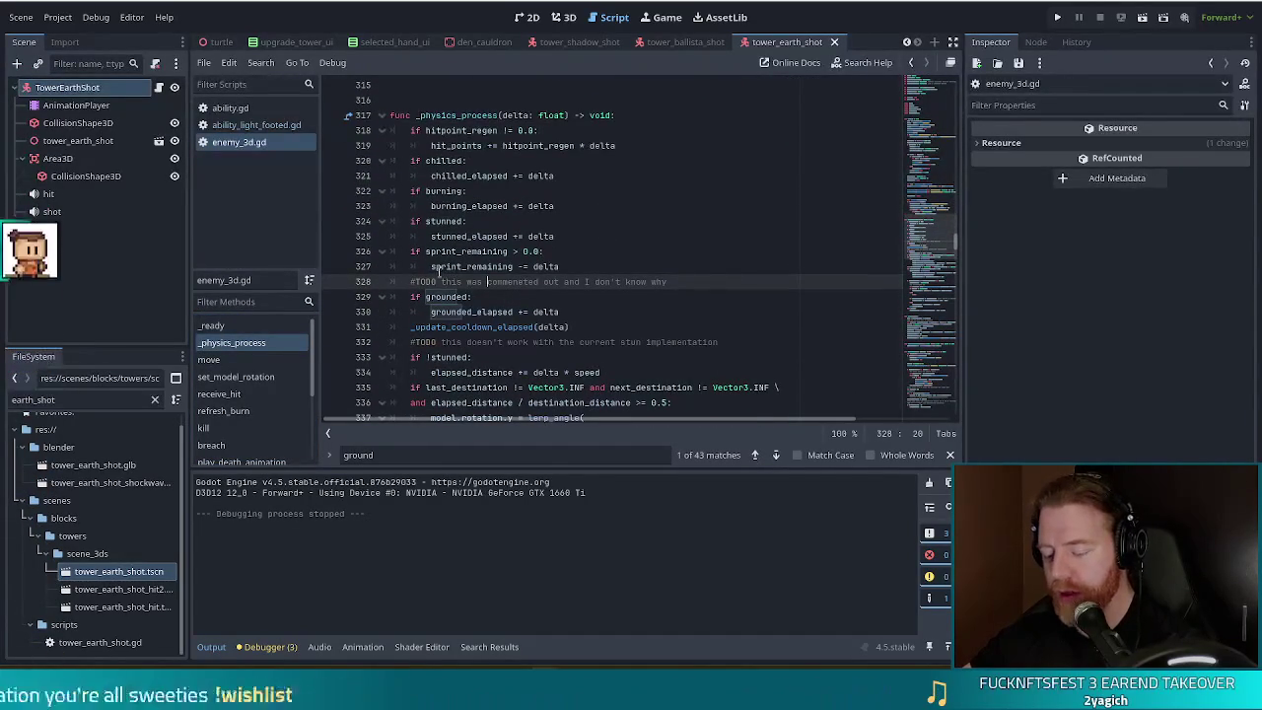
left_click(478, 221)
scroll(491, 255, "down", 1)
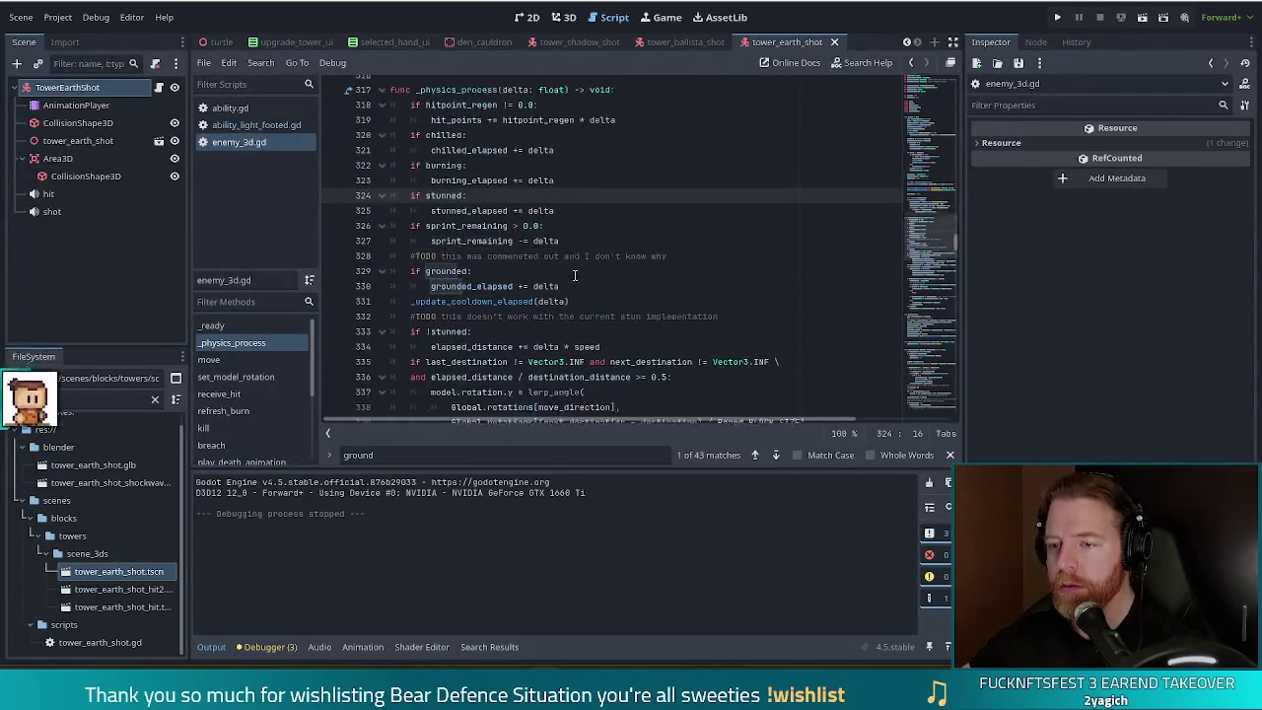
left_click(490, 268, "ctrl")
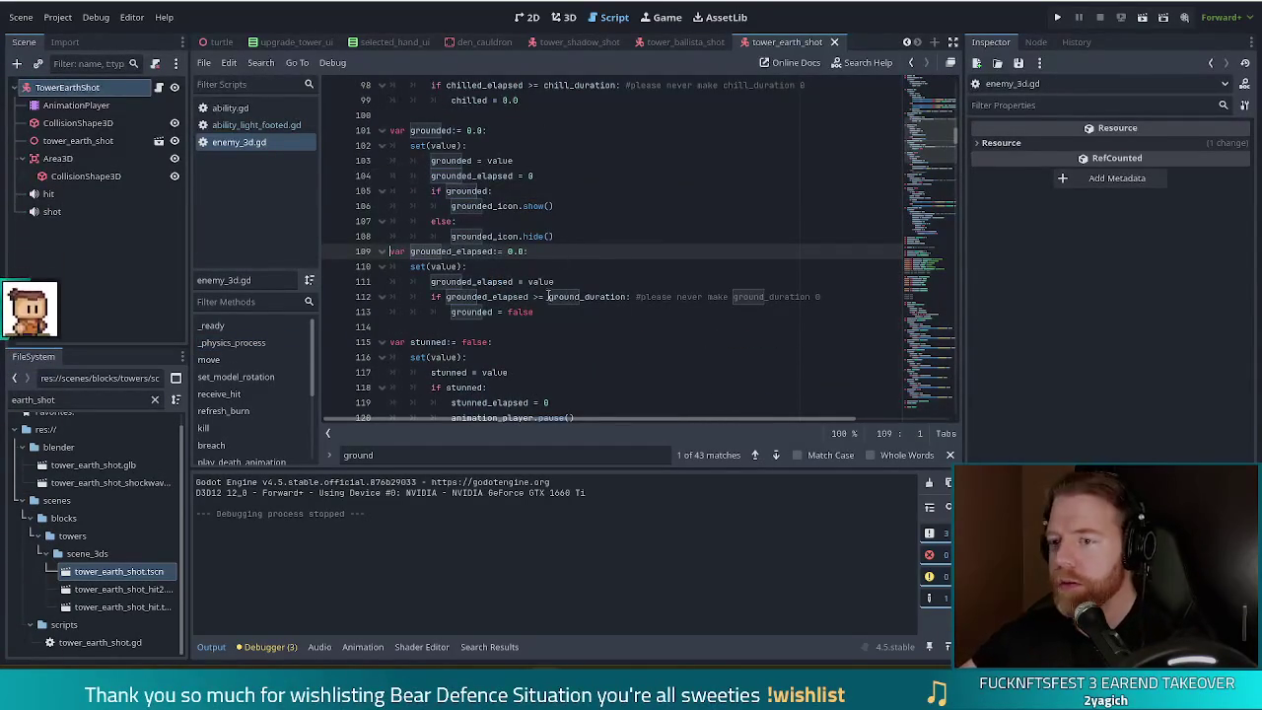
Step: Change line 112's condition to grounded_elapsed >= grounded * ground_duration using autocomplete
left_click(561, 296)
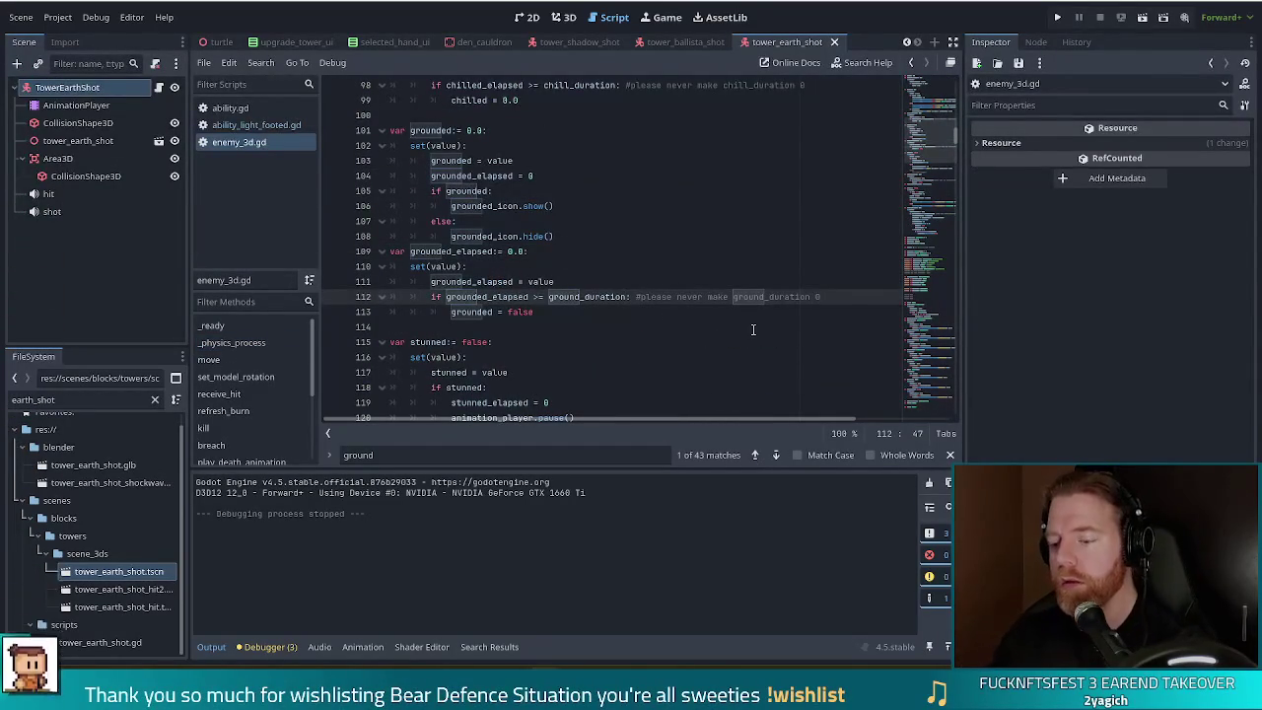
type("groun")
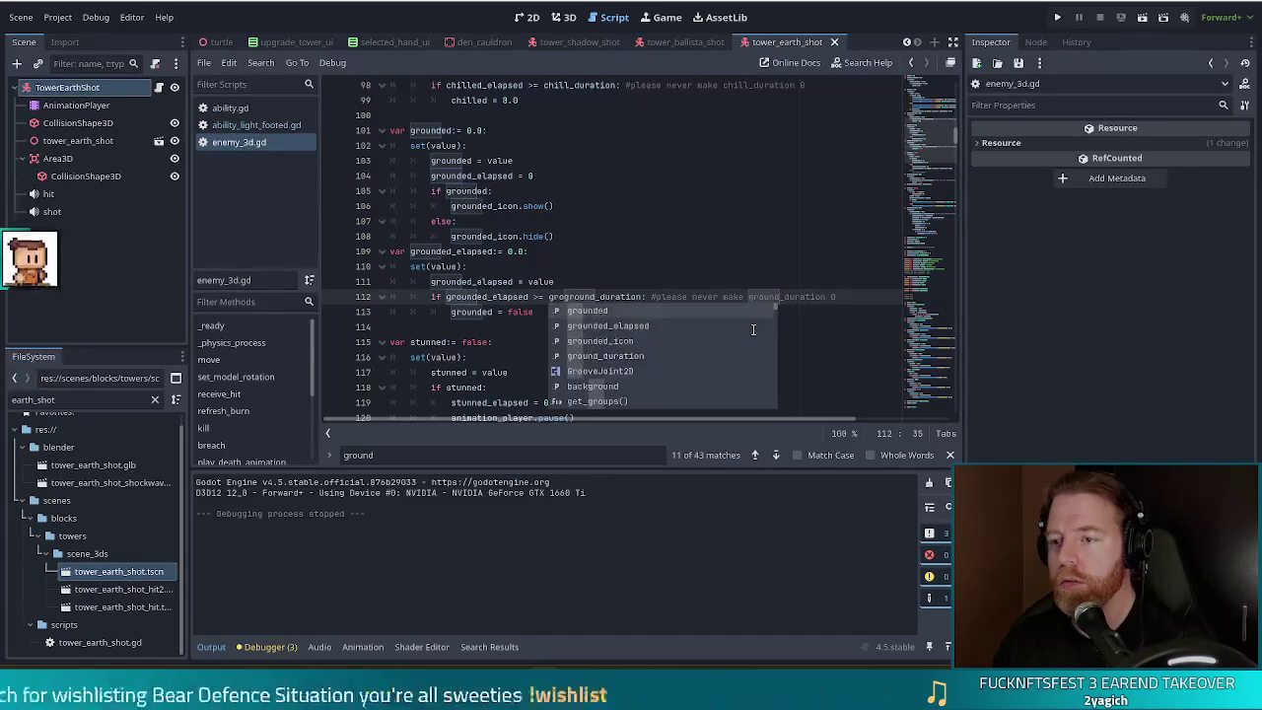
key("Tab")
type("* groun")
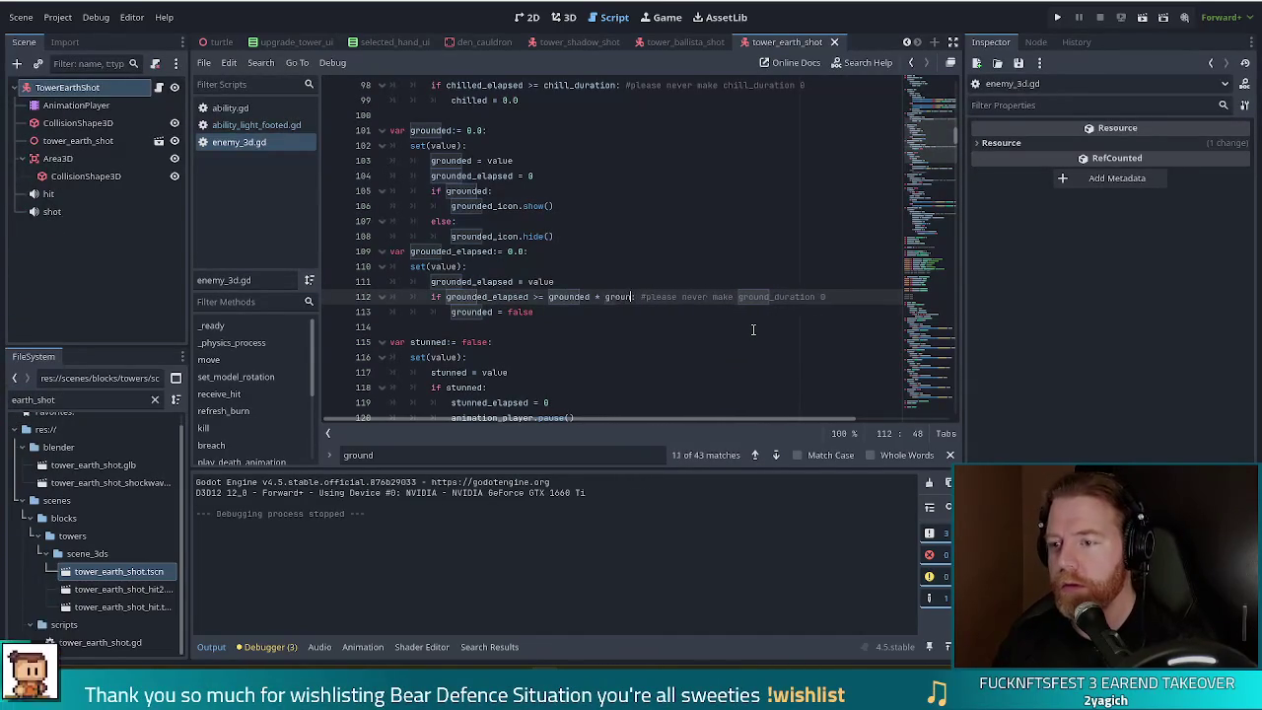
type("d")
key("Down")
key("Down")
key("Down")
key("Tab")
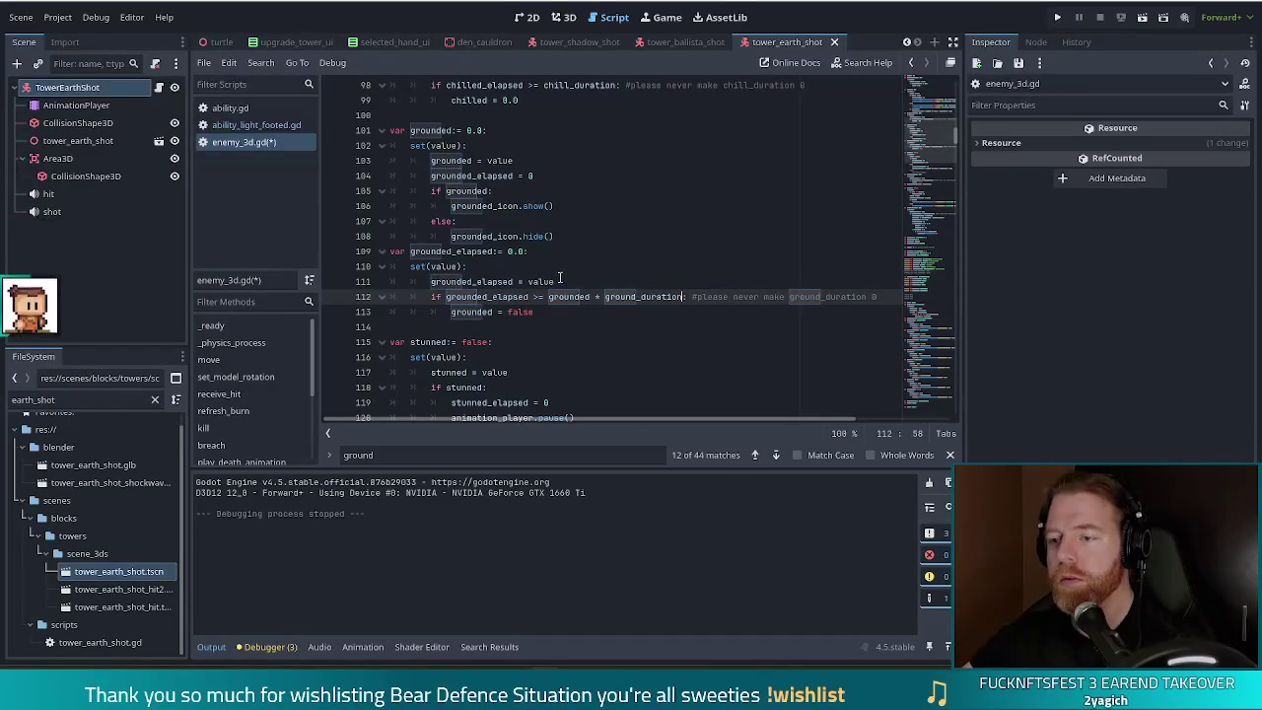
left_click(582, 295)
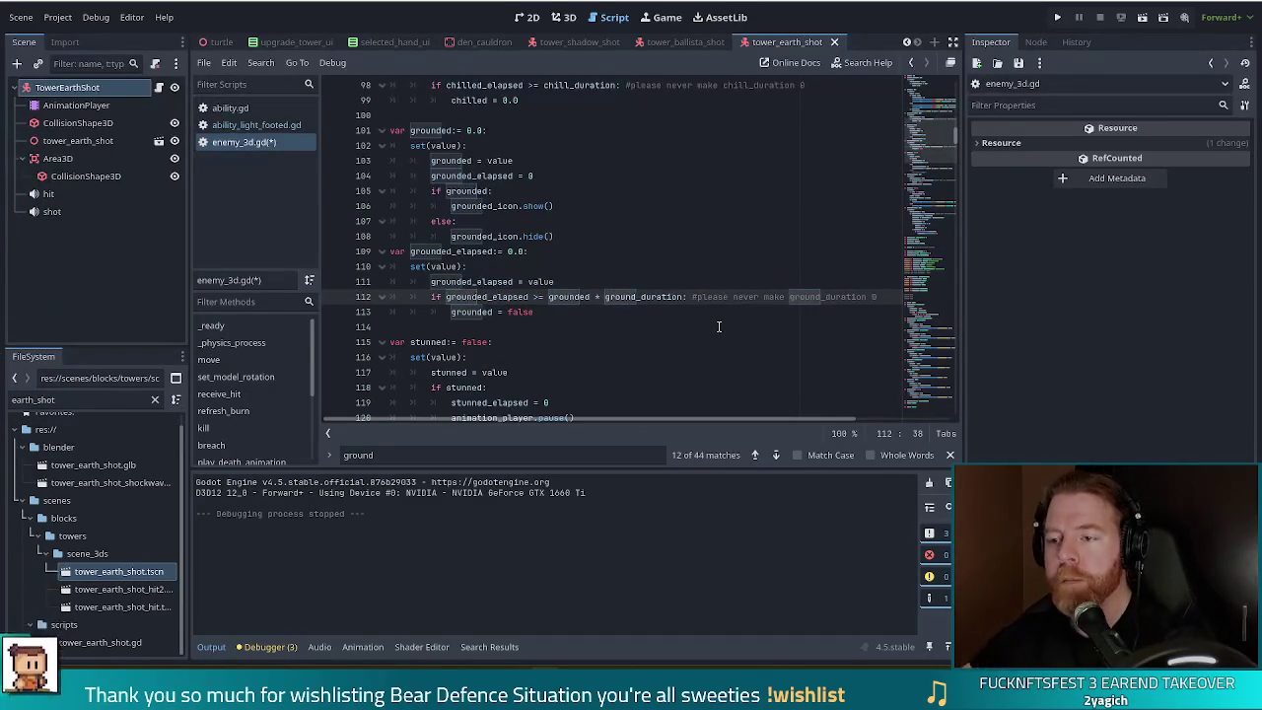
left_click(516, 297)
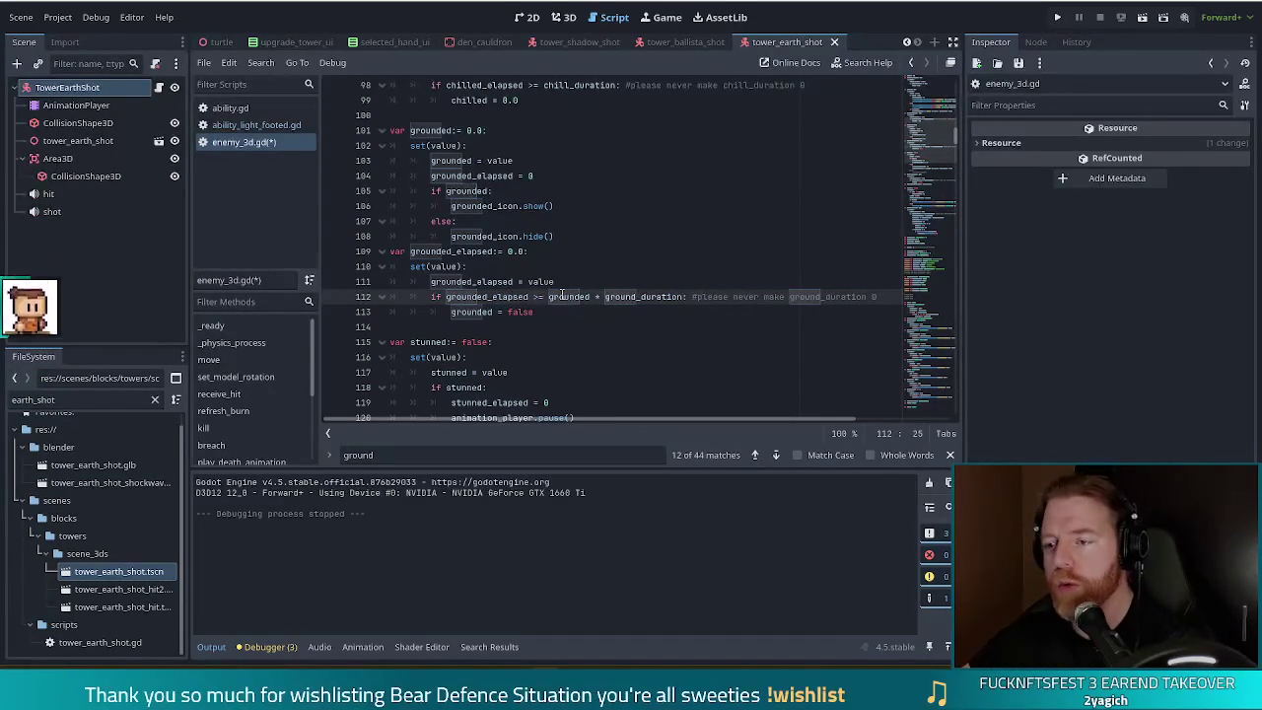
left_click(580, 296)
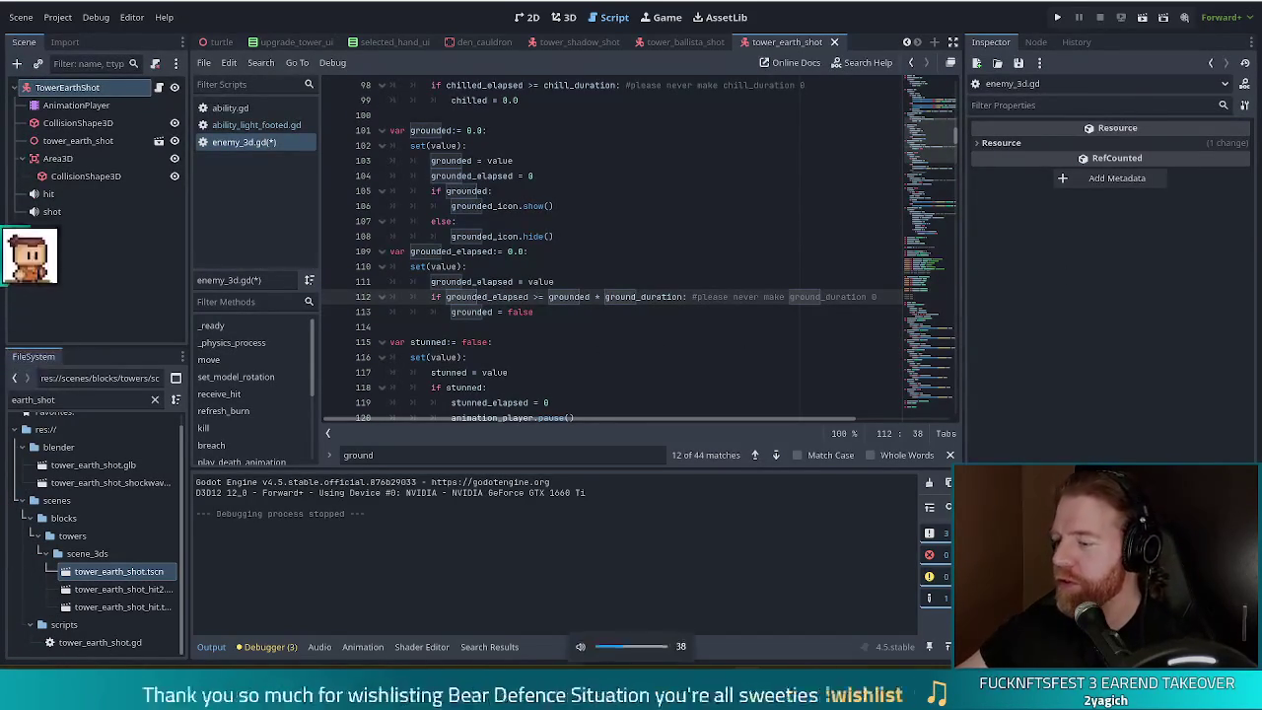
Step: Lower the system volume and maximize the browser showing the Planted! Steam store page
key("XF86AudioLowerVolume")
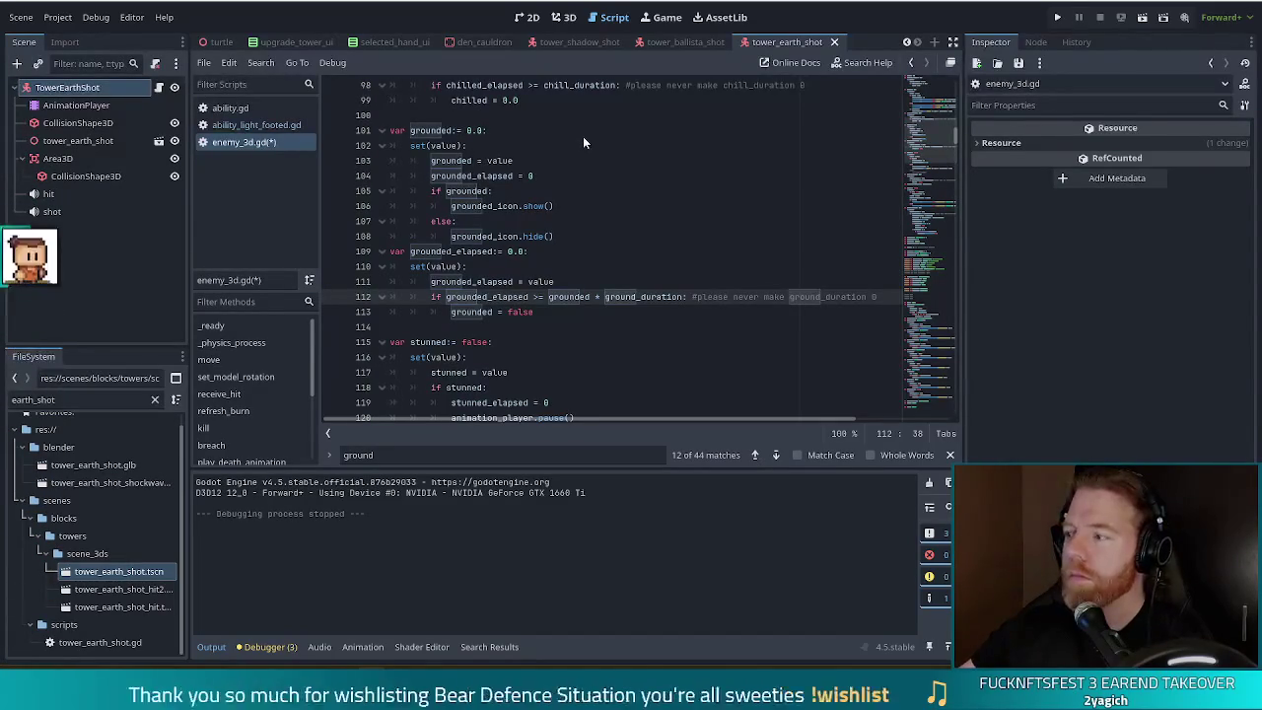
key("super+Up")
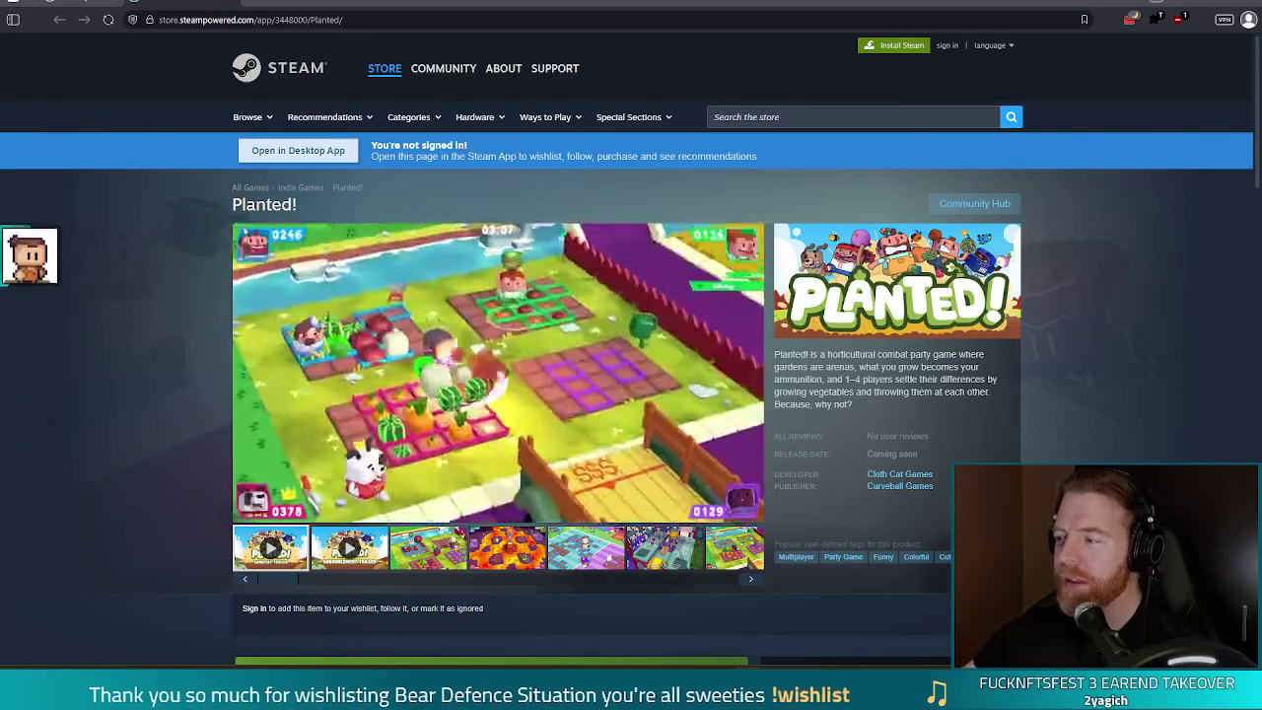
Step: Select the Planted! store page's web address, then dismiss the selection to return to the page
key("ctrl+l")
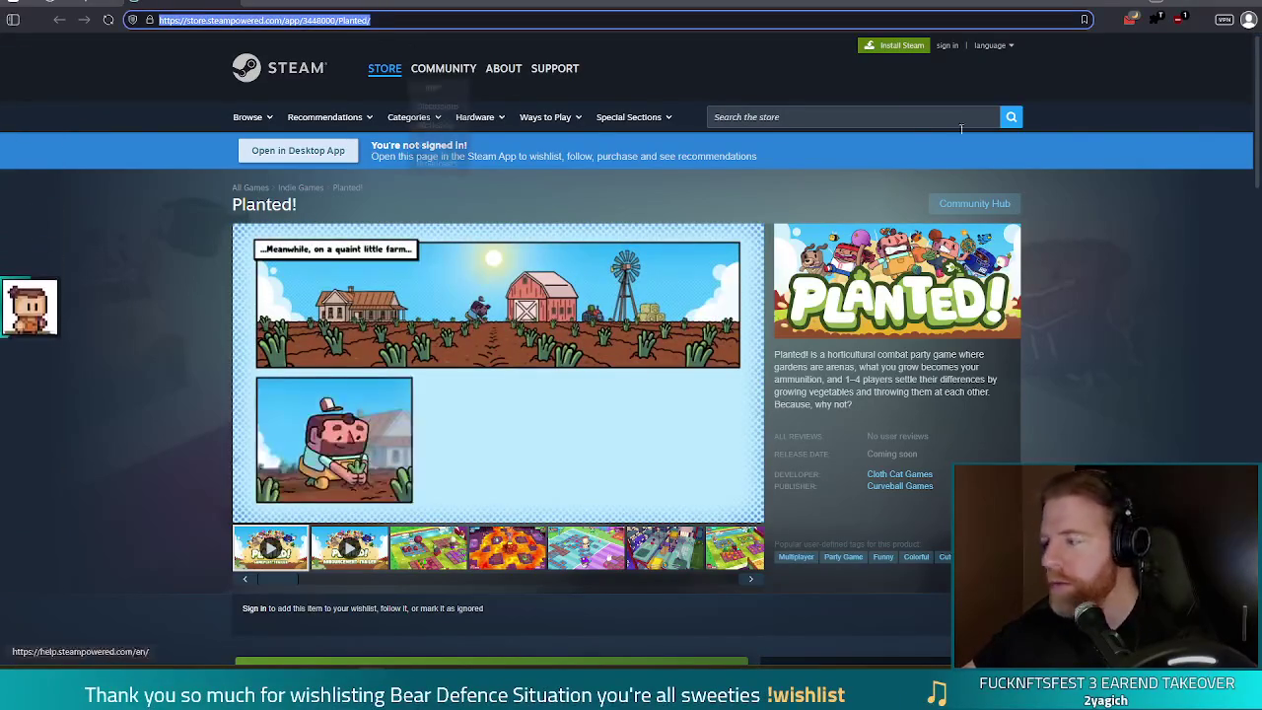
key("Escape")
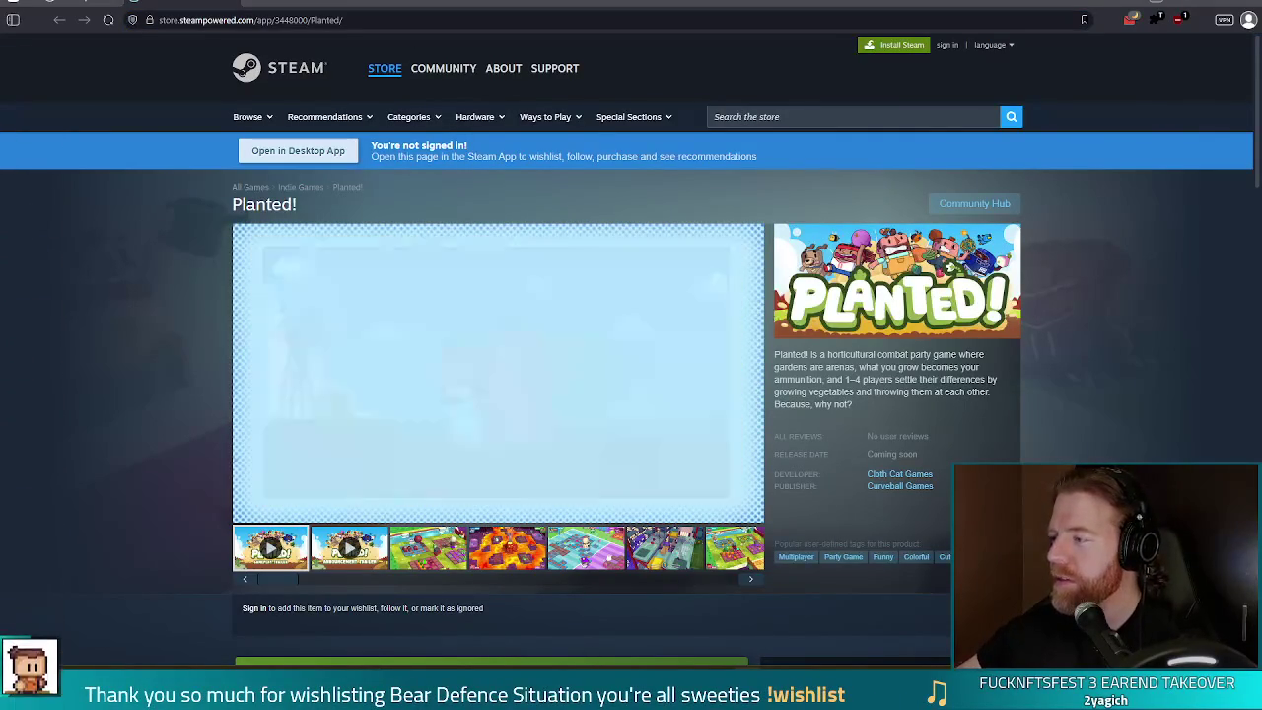
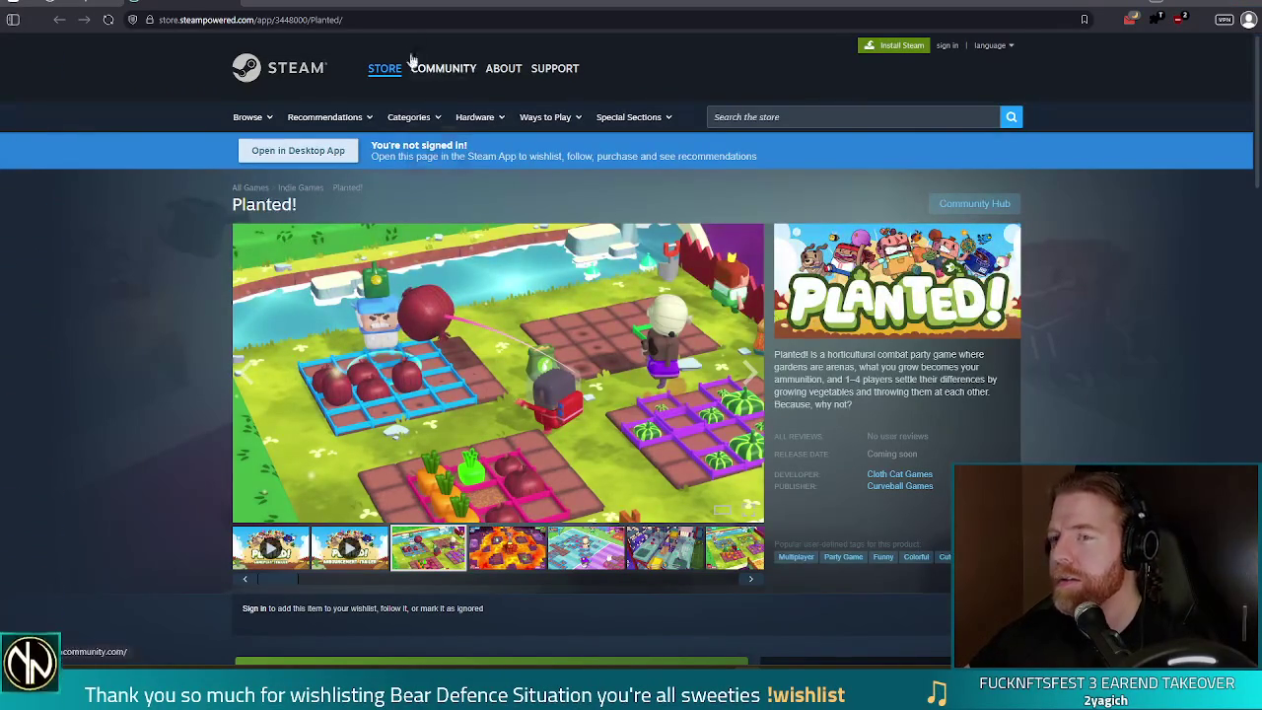
Step: View the Planted store page's full URL in the browser address bar
left_click(370, 19)
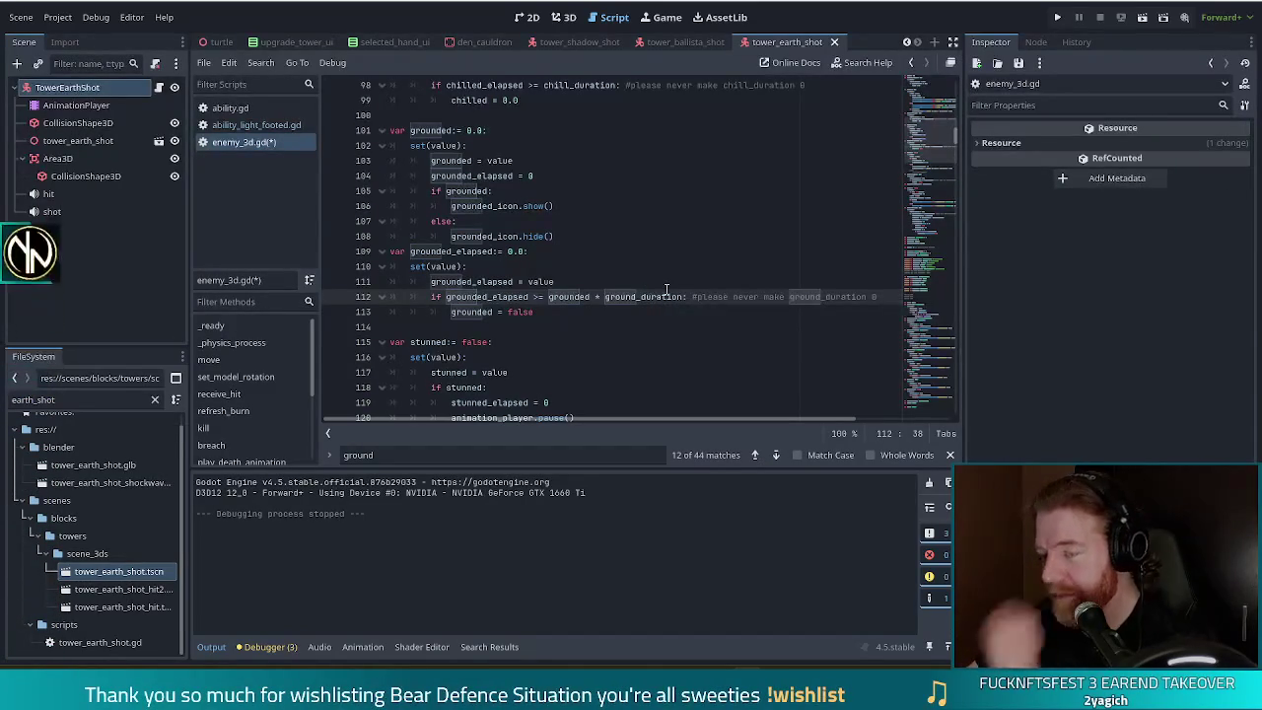
Step: Inspect the grounding-expiry code on lines 111–112, then jump to grounded's declaration on line 101
left_click(683, 296)
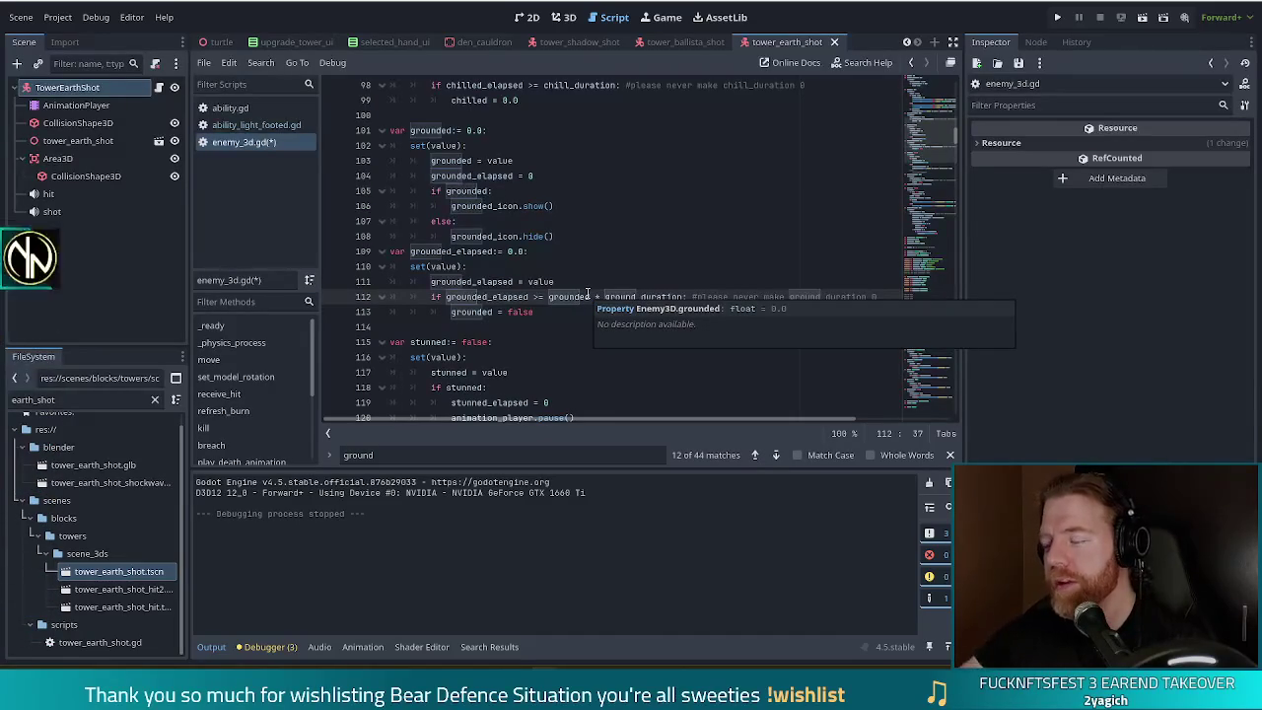
left_click(579, 281)
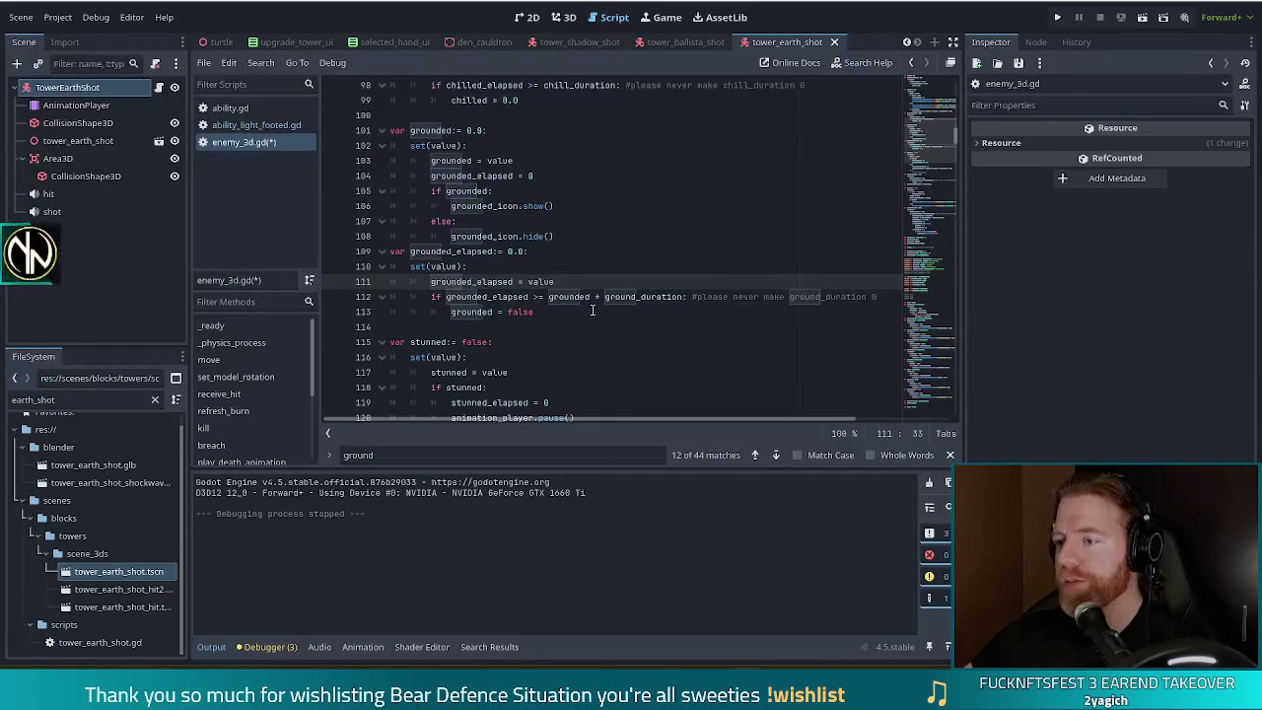
left_click(882, 296)
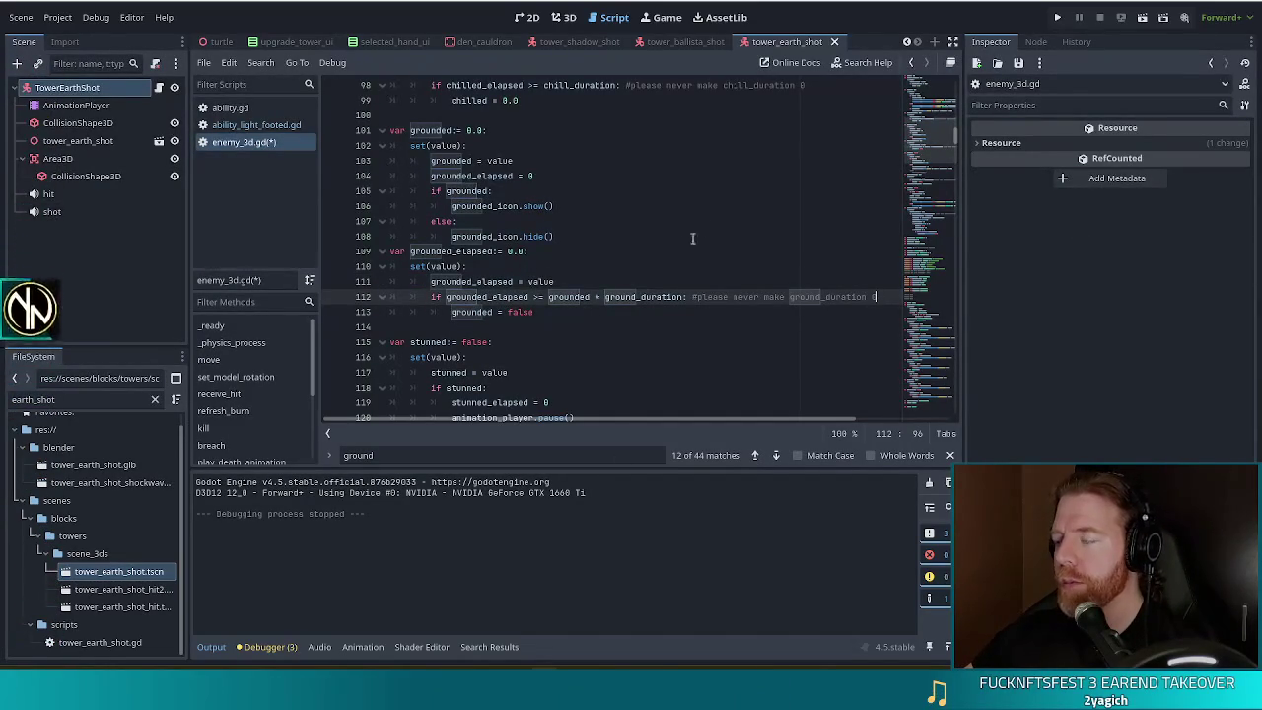
left_click(605, 296)
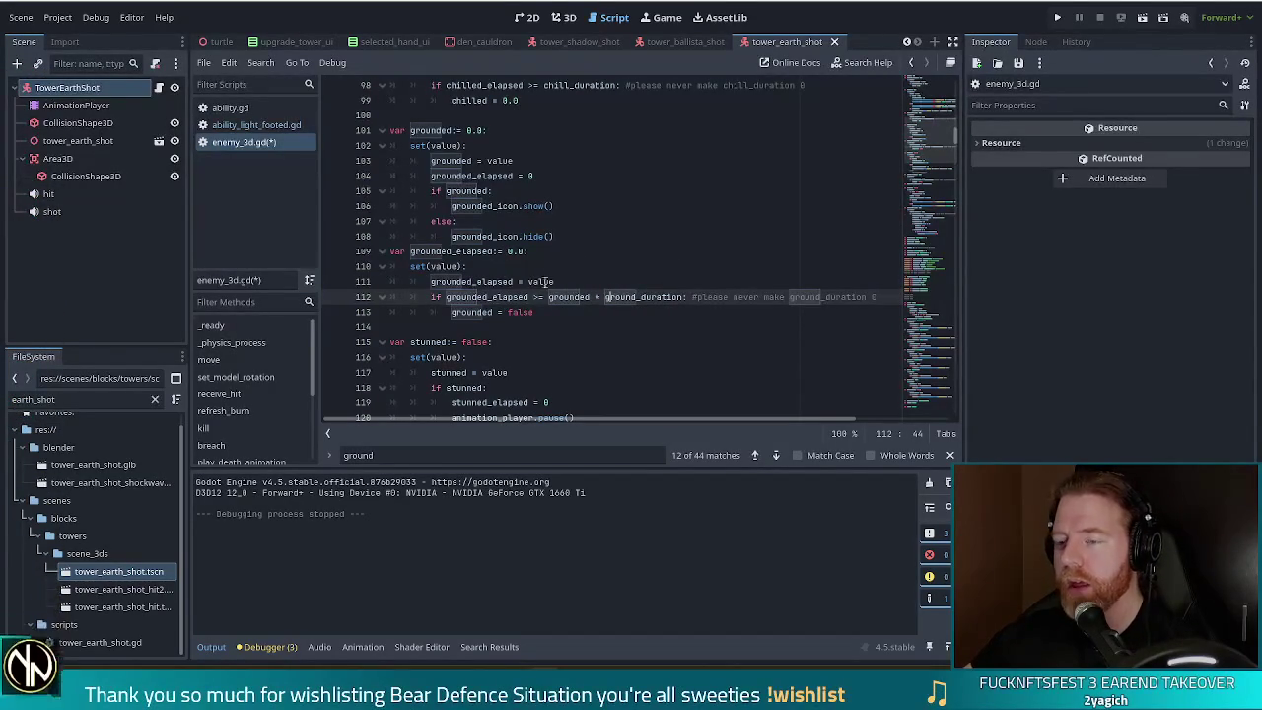
left_click(550, 281)
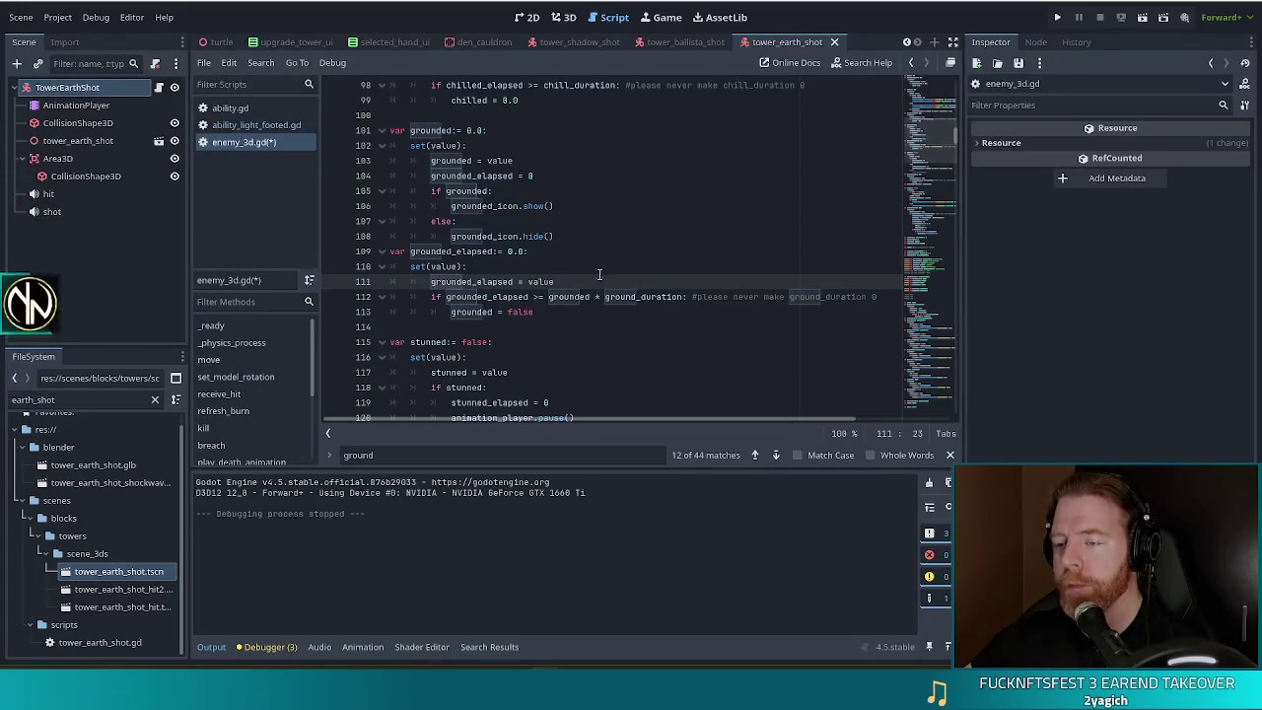
left_click(571, 295)
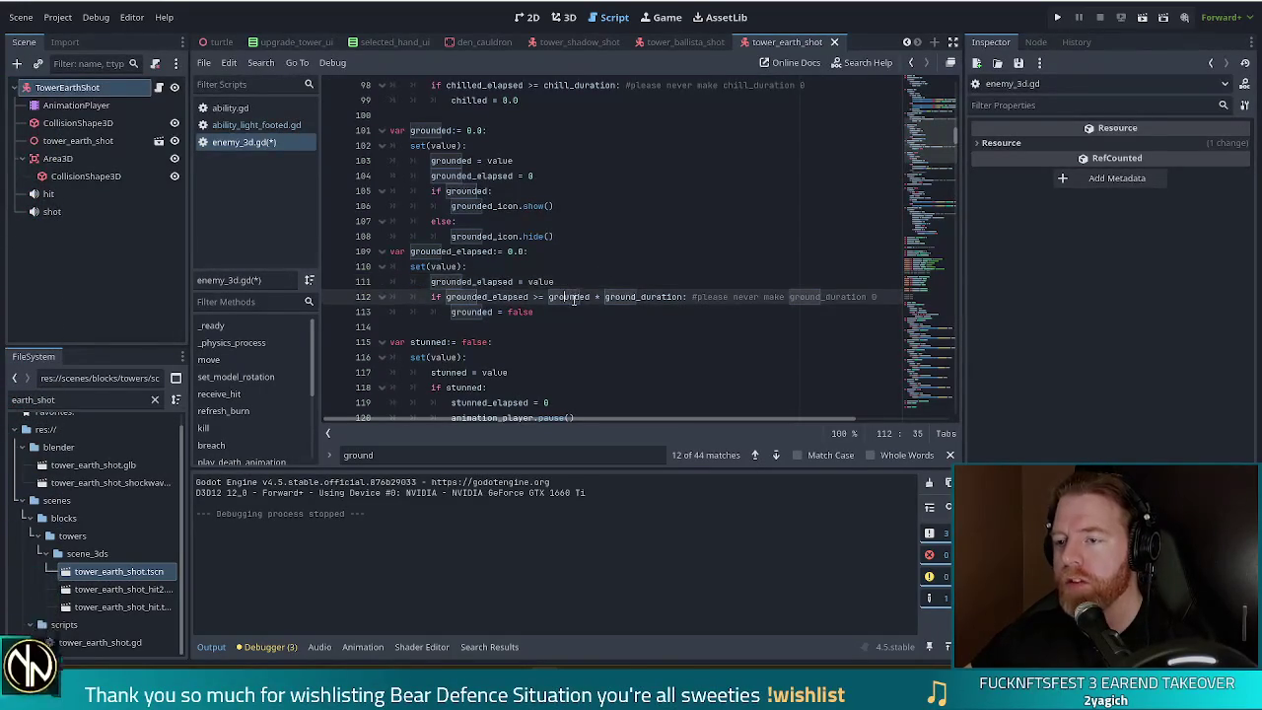
left_click(568, 298, "ctrl")
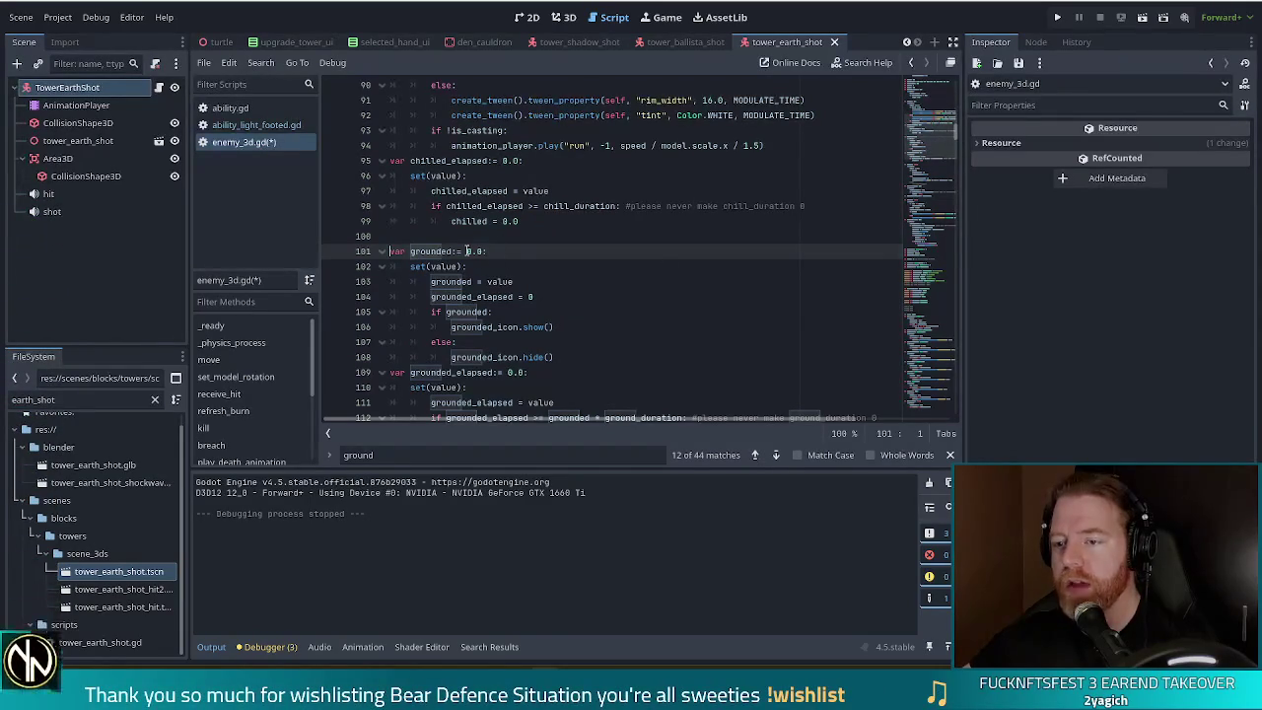
Step: Review the receive_hit function's block-chance code
left_click(278, 393)
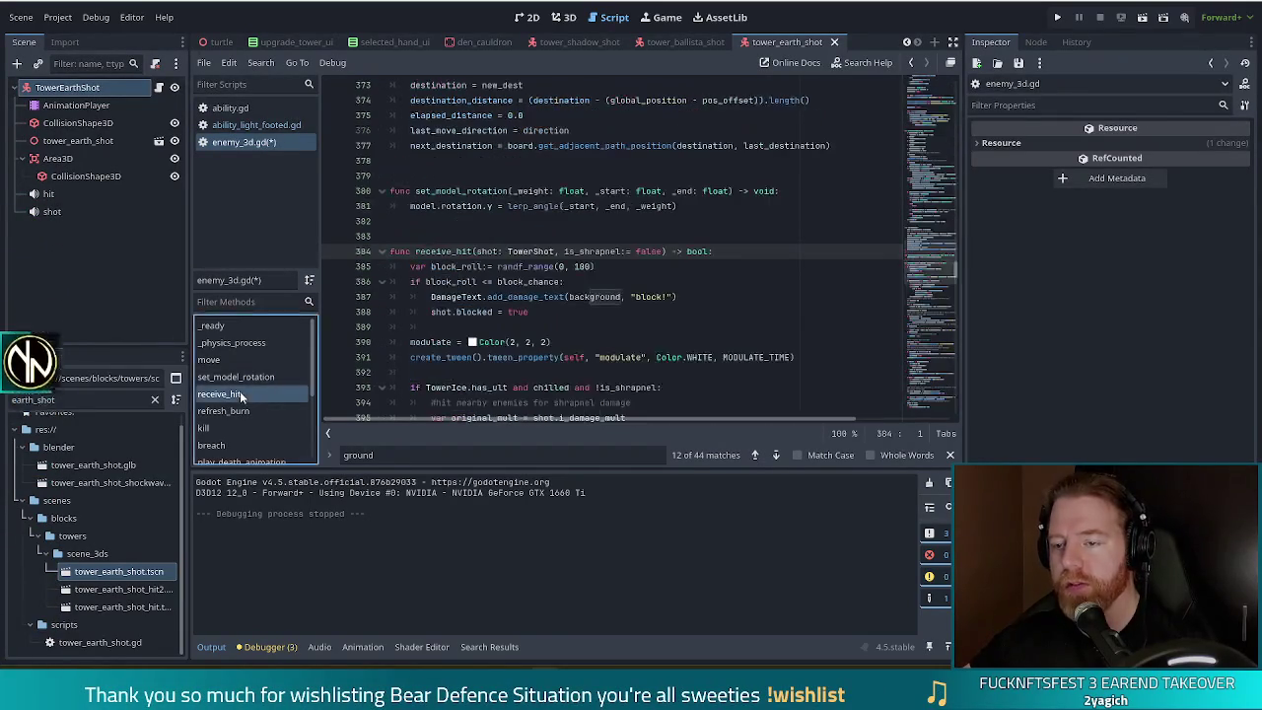
left_click(533, 314)
scroll(936, 296, "down", 15)
scroll(937, 295, "down", 18)
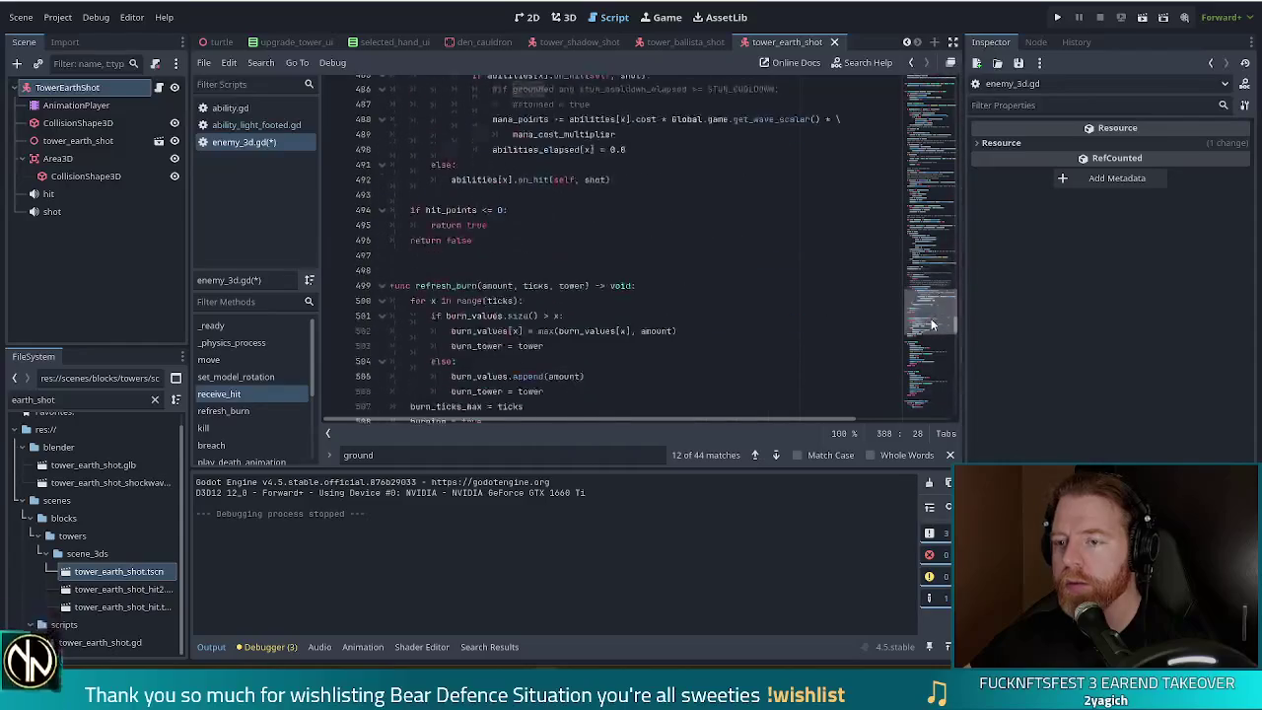
left_click(652, 240)
scroll(935, 305, "up", 6)
scroll(936, 276, "up", 20)
left_click(672, 292)
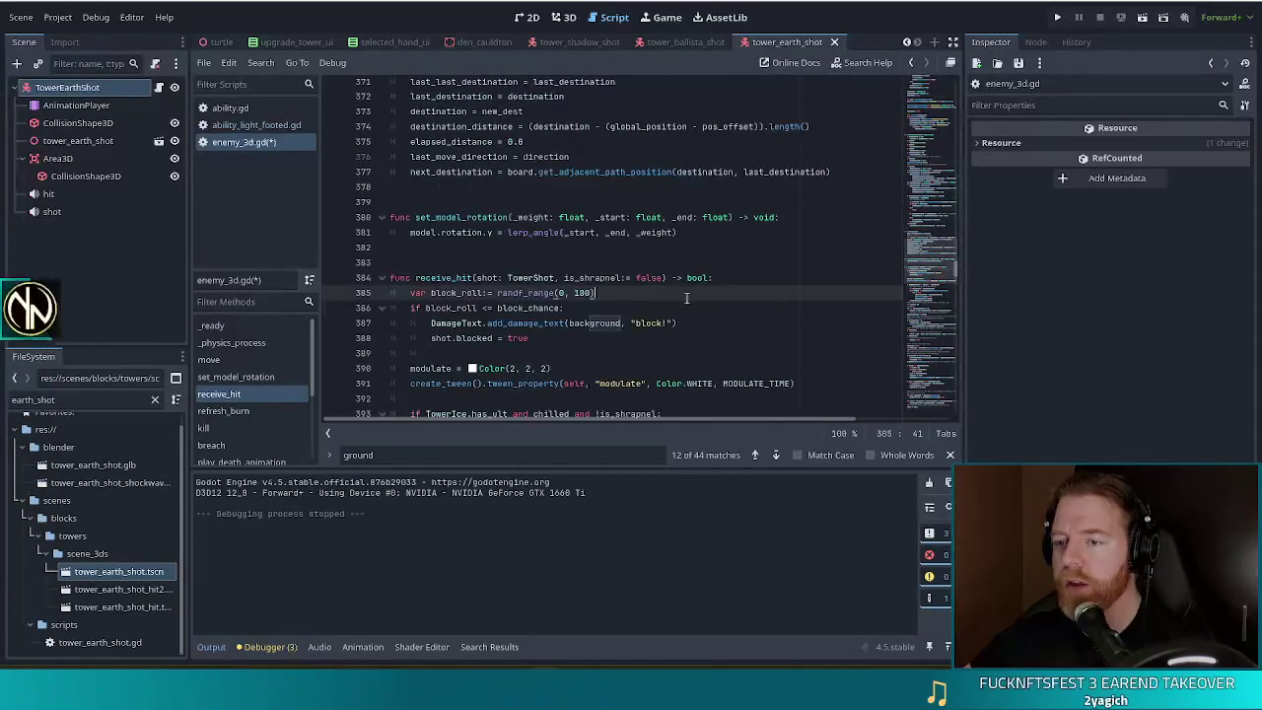
scroll(672, 289, "down", 3)
left_click_drag(565, 172, 592, 161)
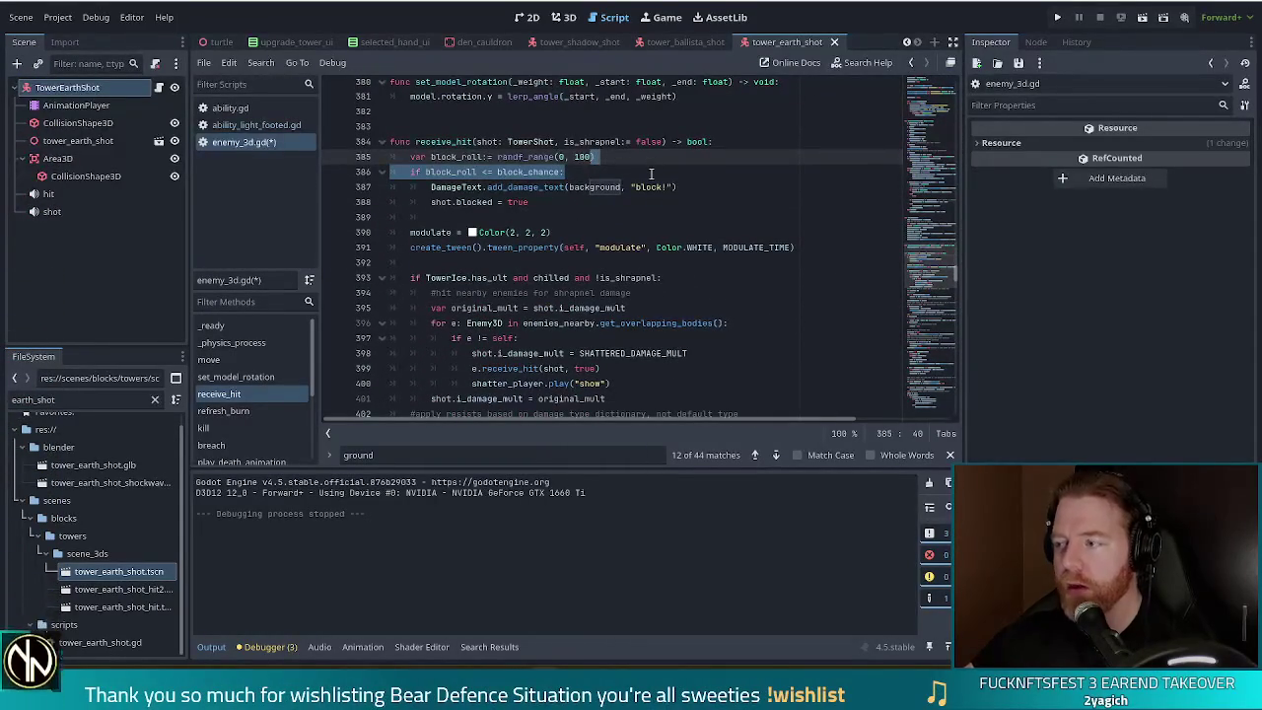
key("Left")
key("Left")
key("Left")
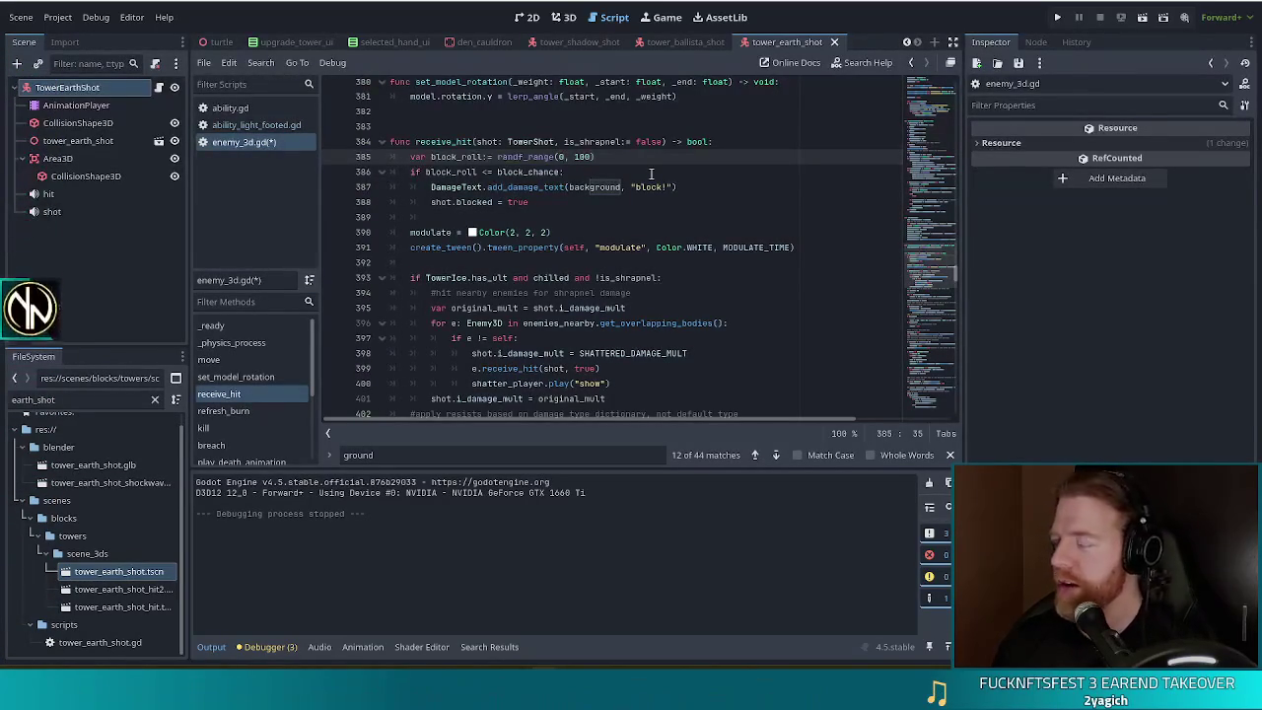
Step: Search the script for 'grounded' to reach the grounded = true line in receive_hit
key("ctrl+f")
type("grounde")
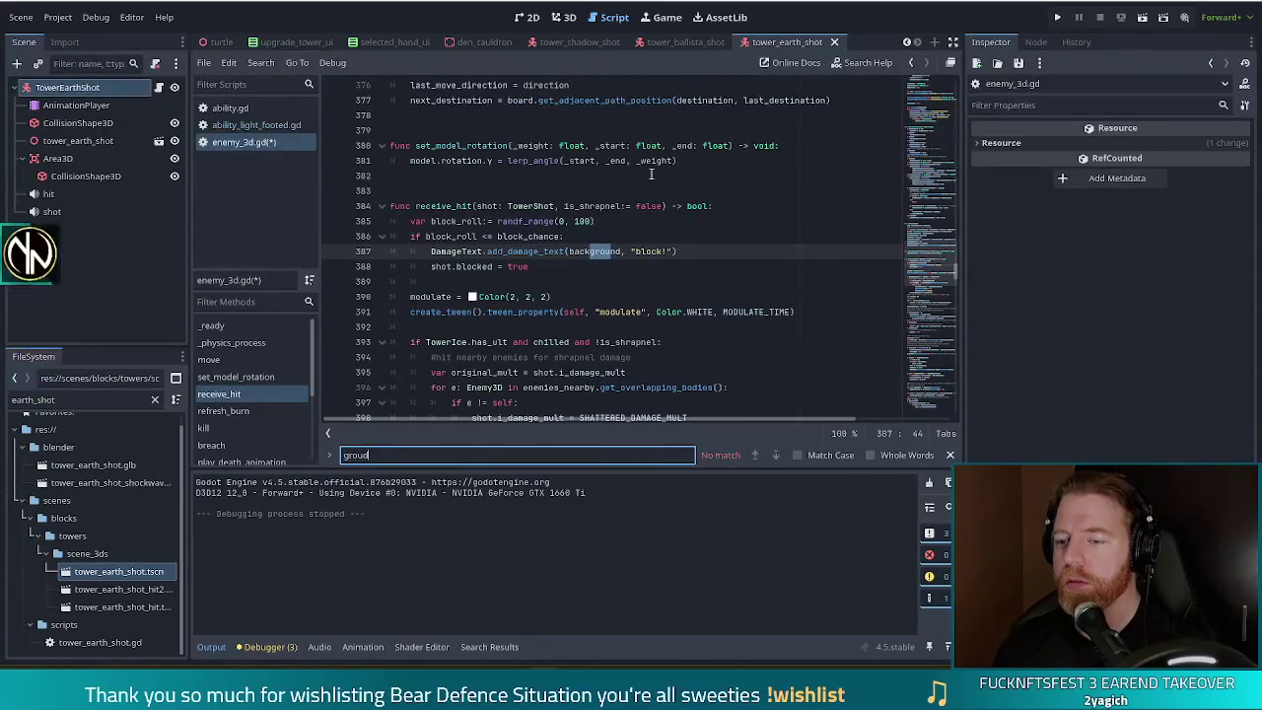
key("BackSpace")
key("BackSpace")
type("ded")
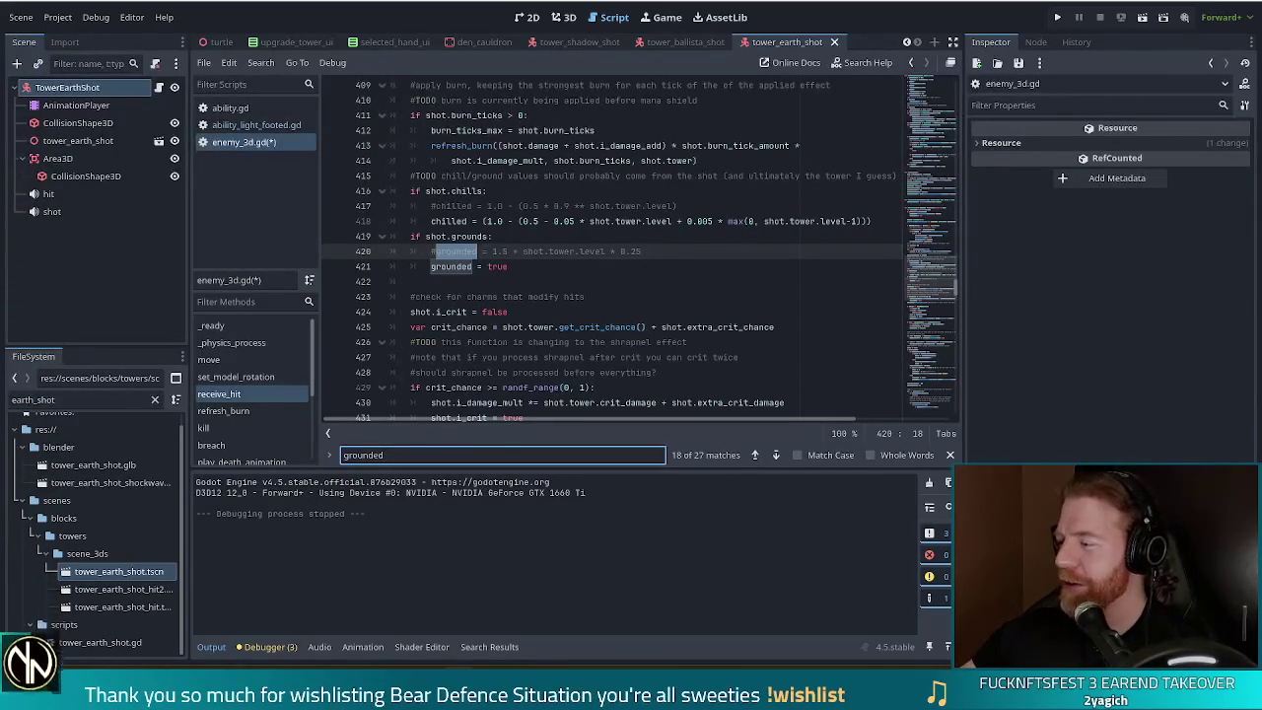
left_click(454, 266)
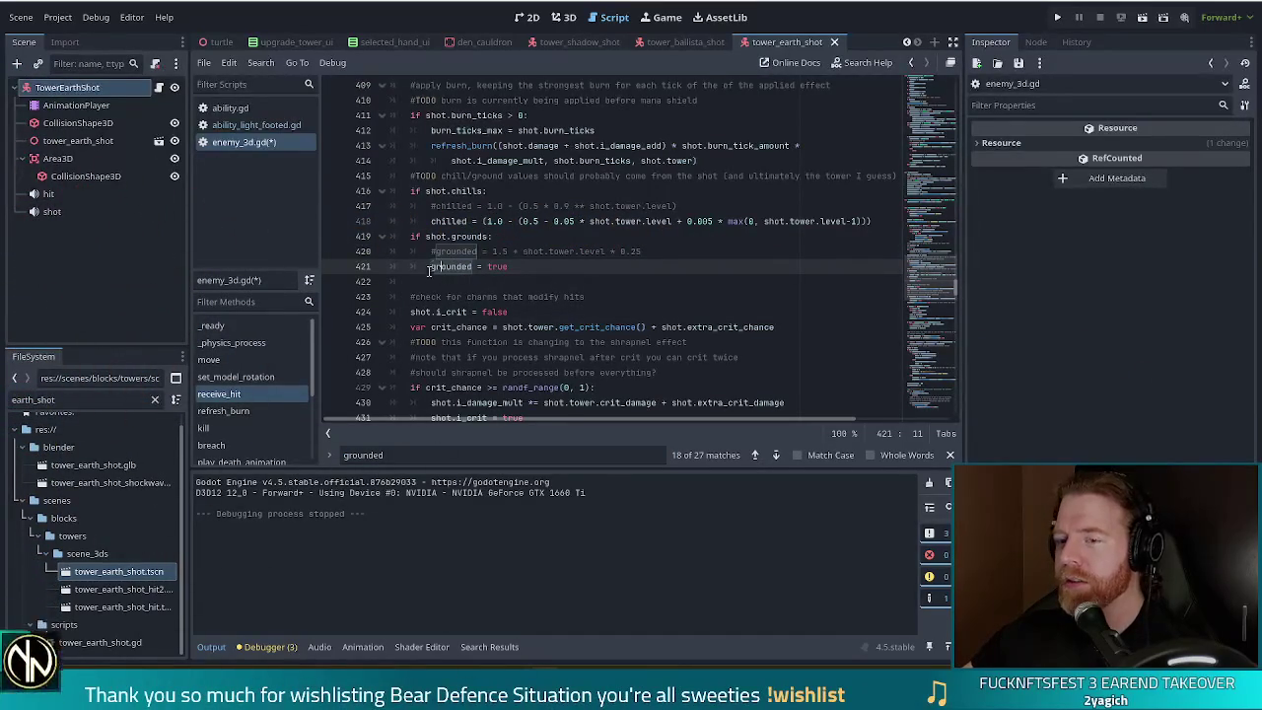
Step: Replace grounded = true with grounded = 1.0 + shot.tower.level * 0.25, then save enemy_3d.gd
key("ctrl+k")
left_click(437, 251)
key("BackSpace")
left_click(502, 252)
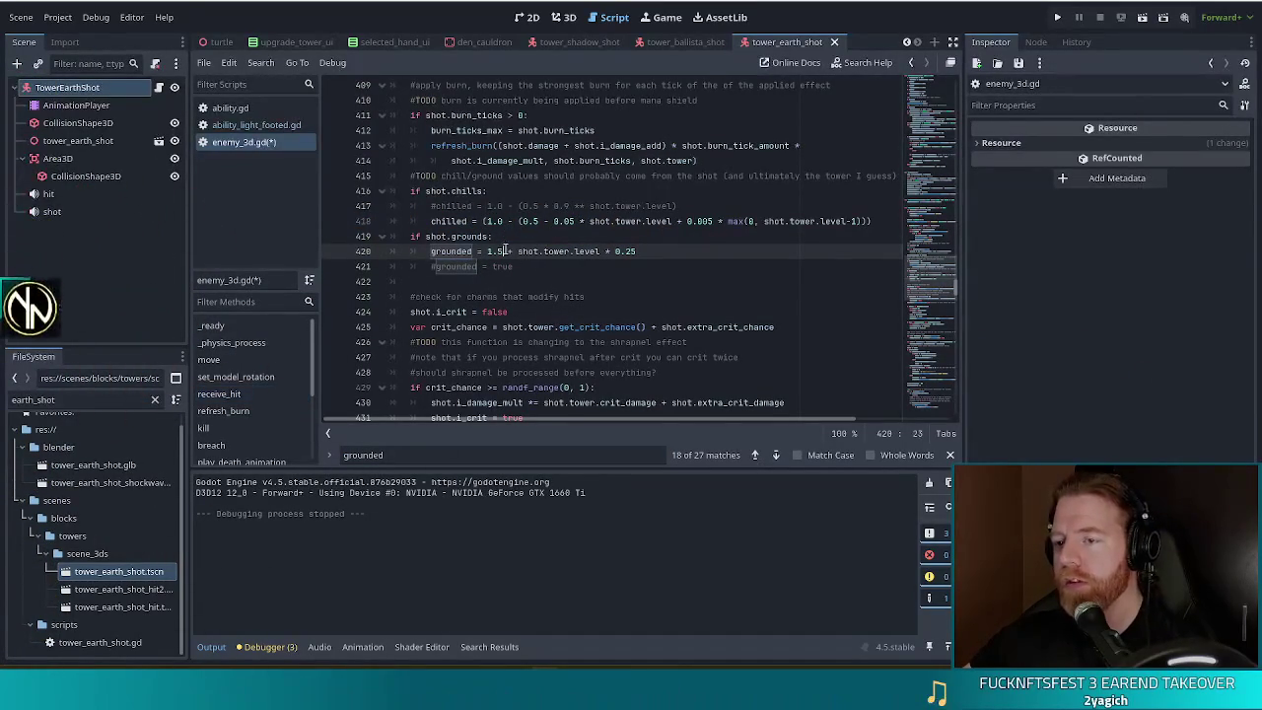
key("BackSpace")
type("0")
key("Right")
key("Right")
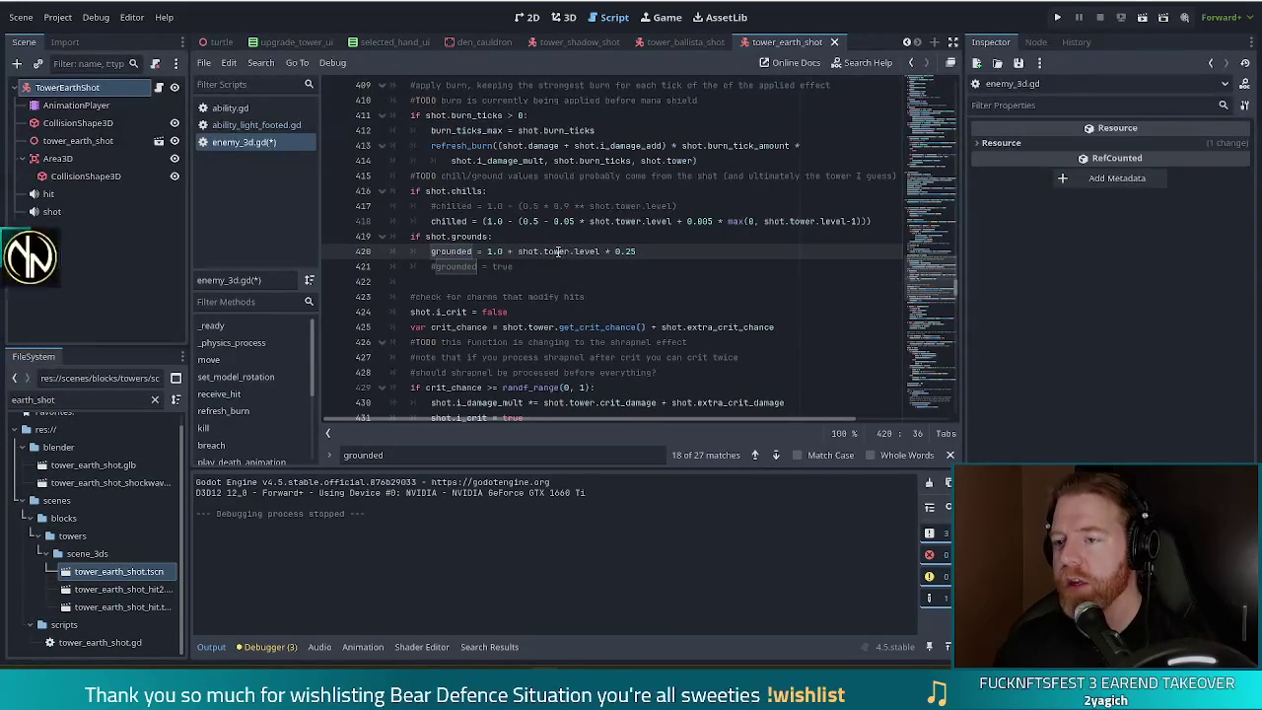
key("ctrl+s")
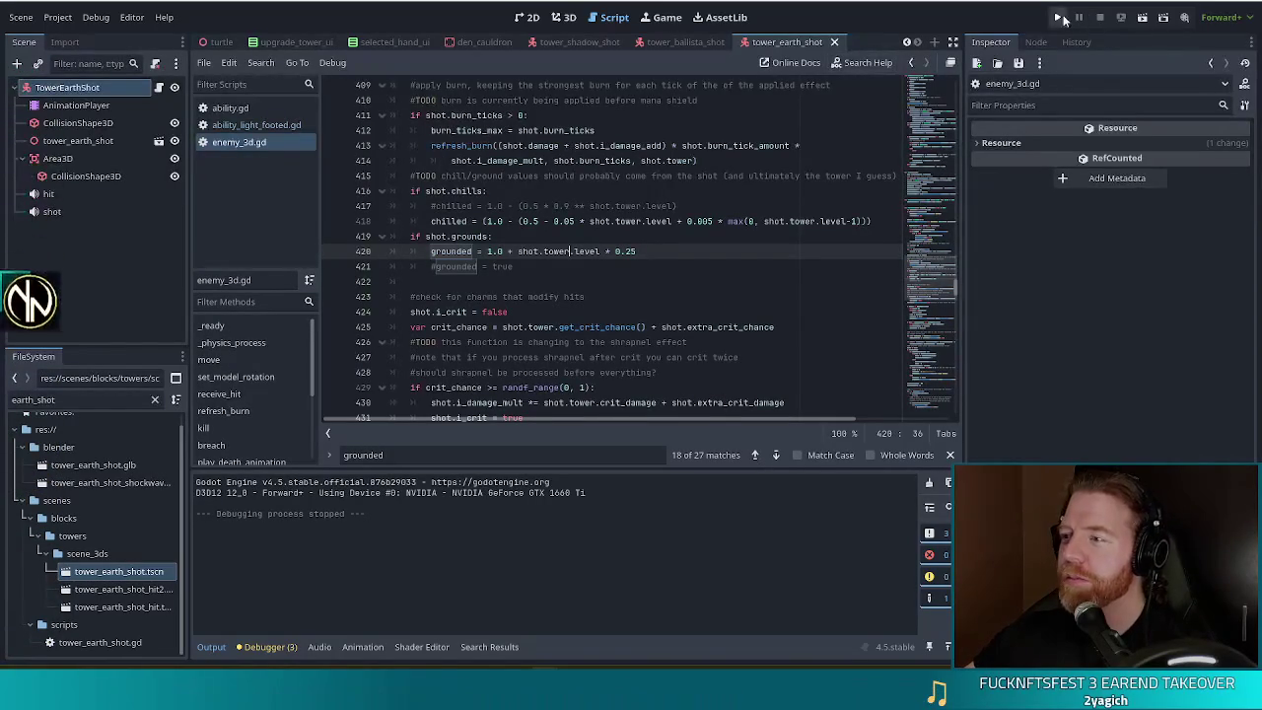
Step: Run the game, start a new game, view the Earth Golem wave details, and load Level 1
key("F5")
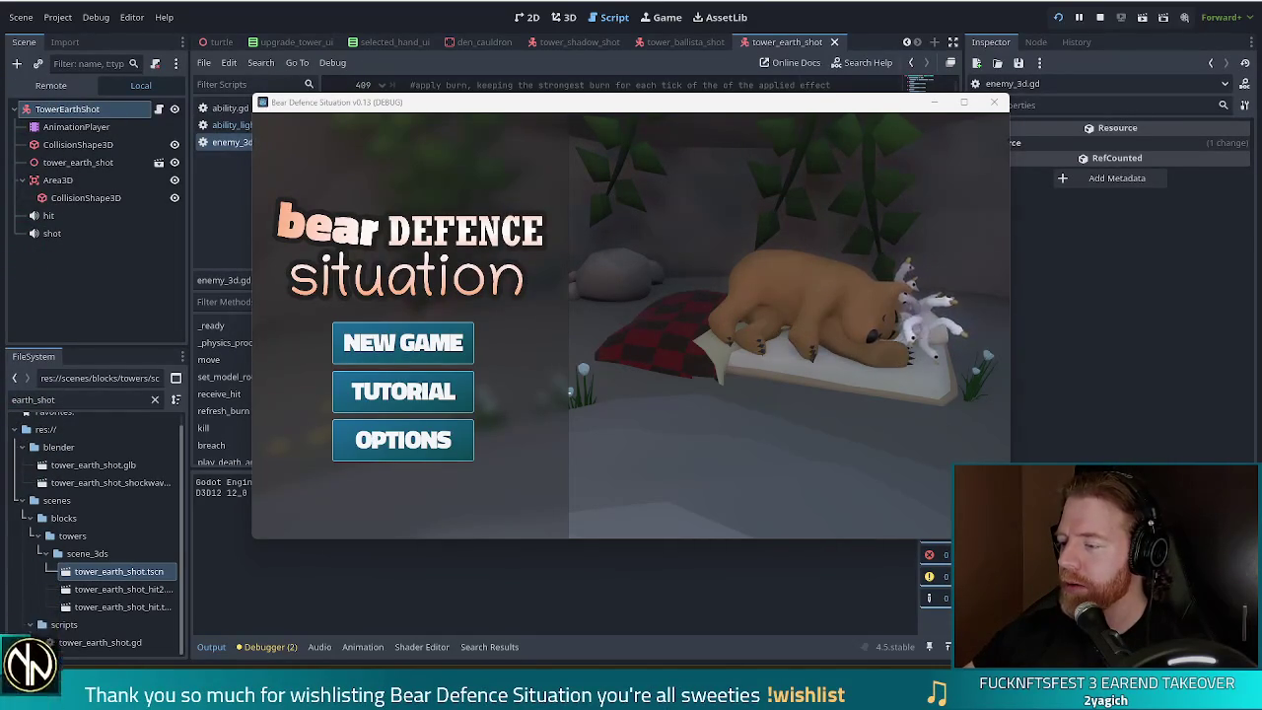
left_click(400, 349)
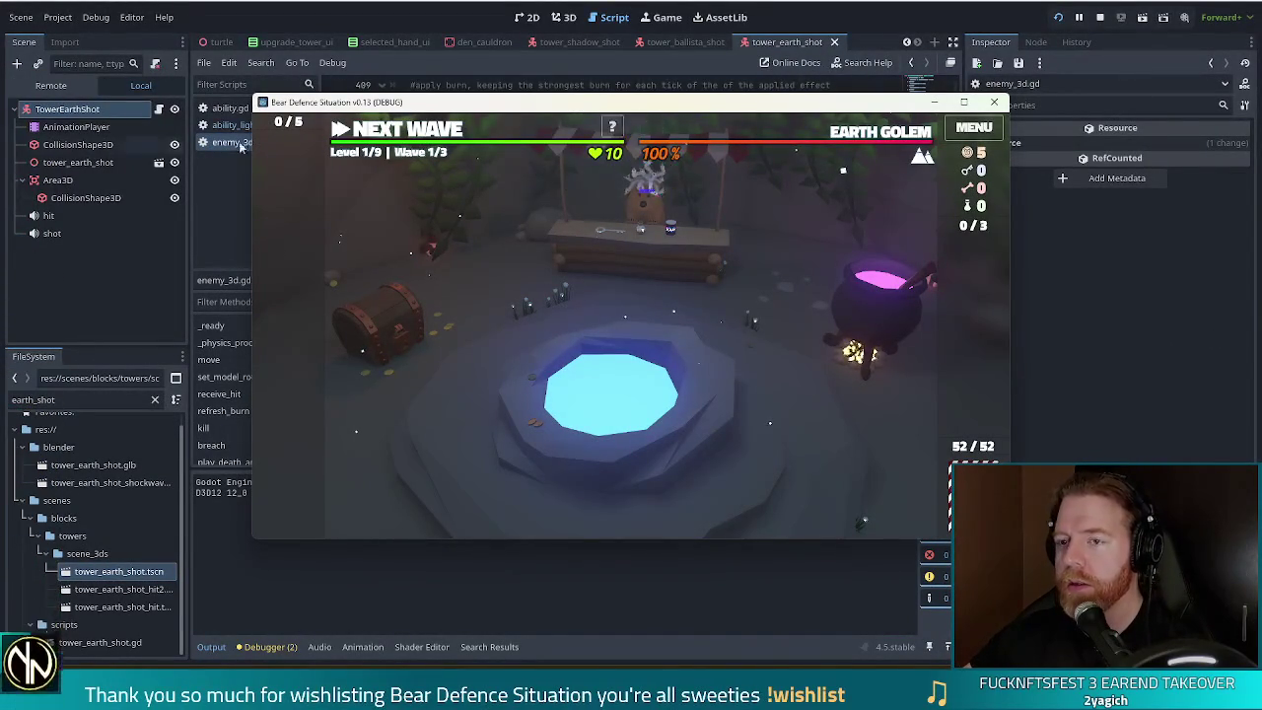
left_click(882, 138)
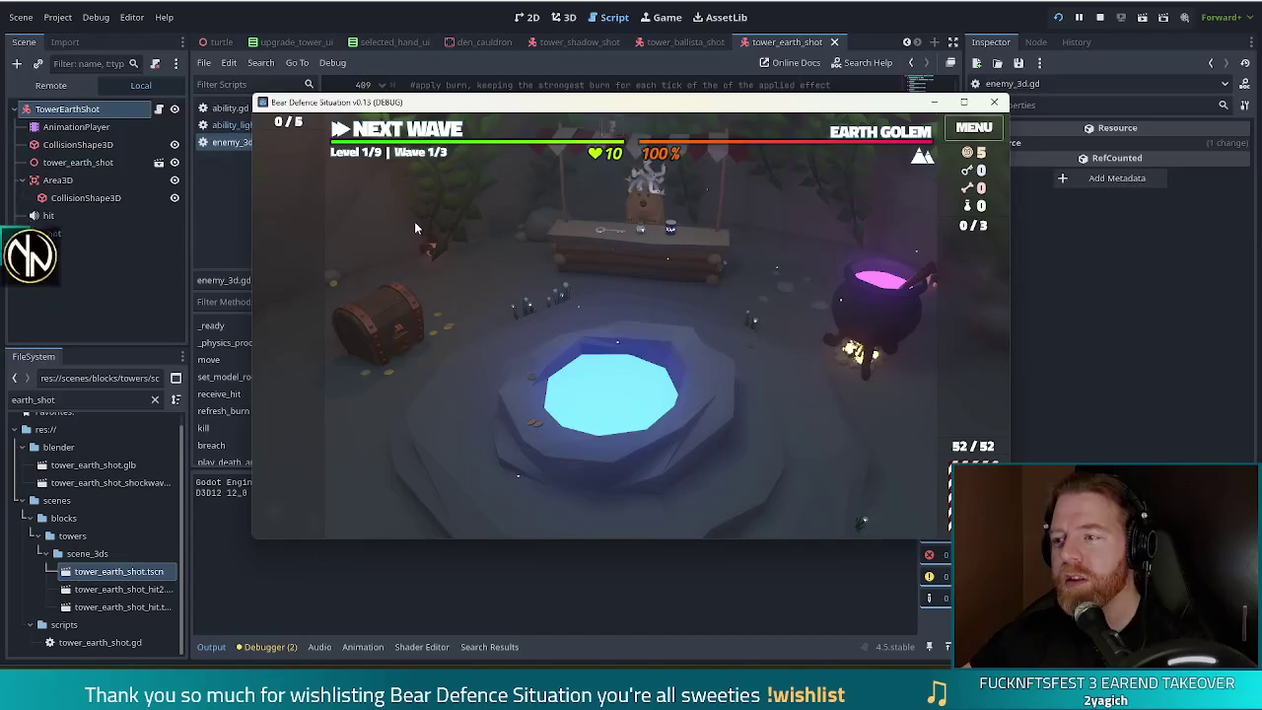
left_click(399, 132)
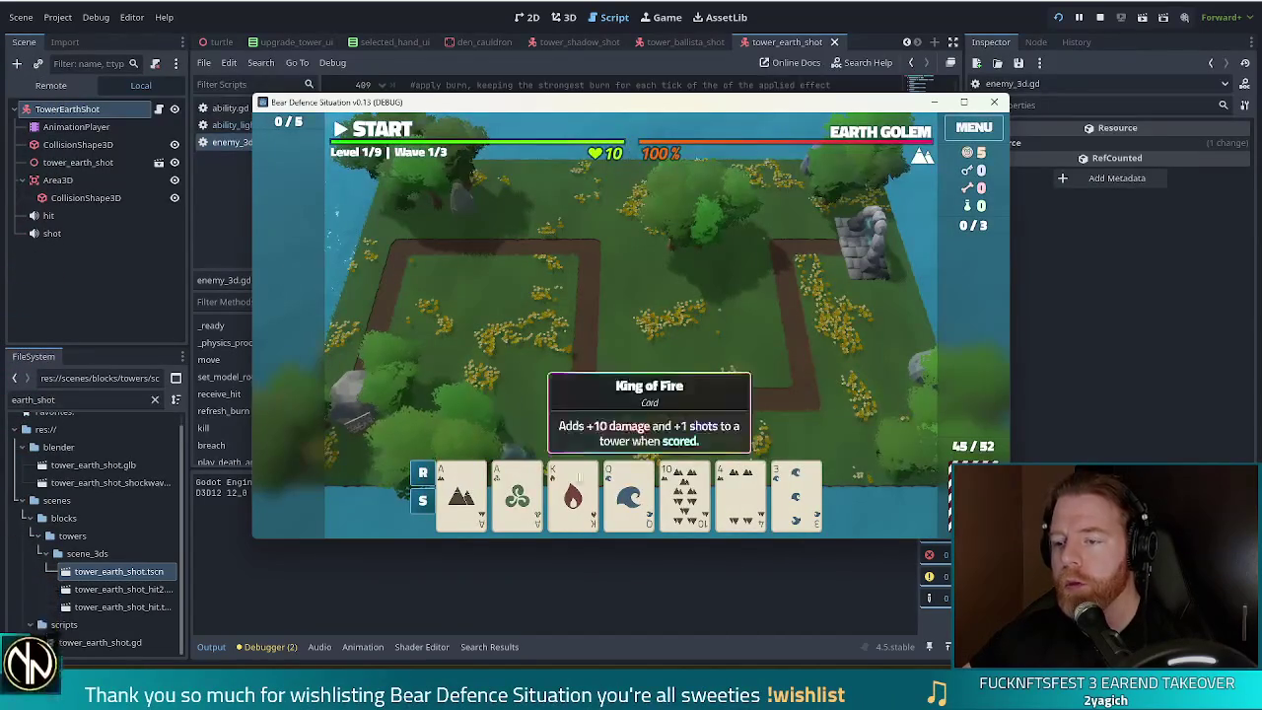
key("grave")
Step: Run the 'test_kit' and 'add_wish open_bar' debug commands for resources
type("test_kit")
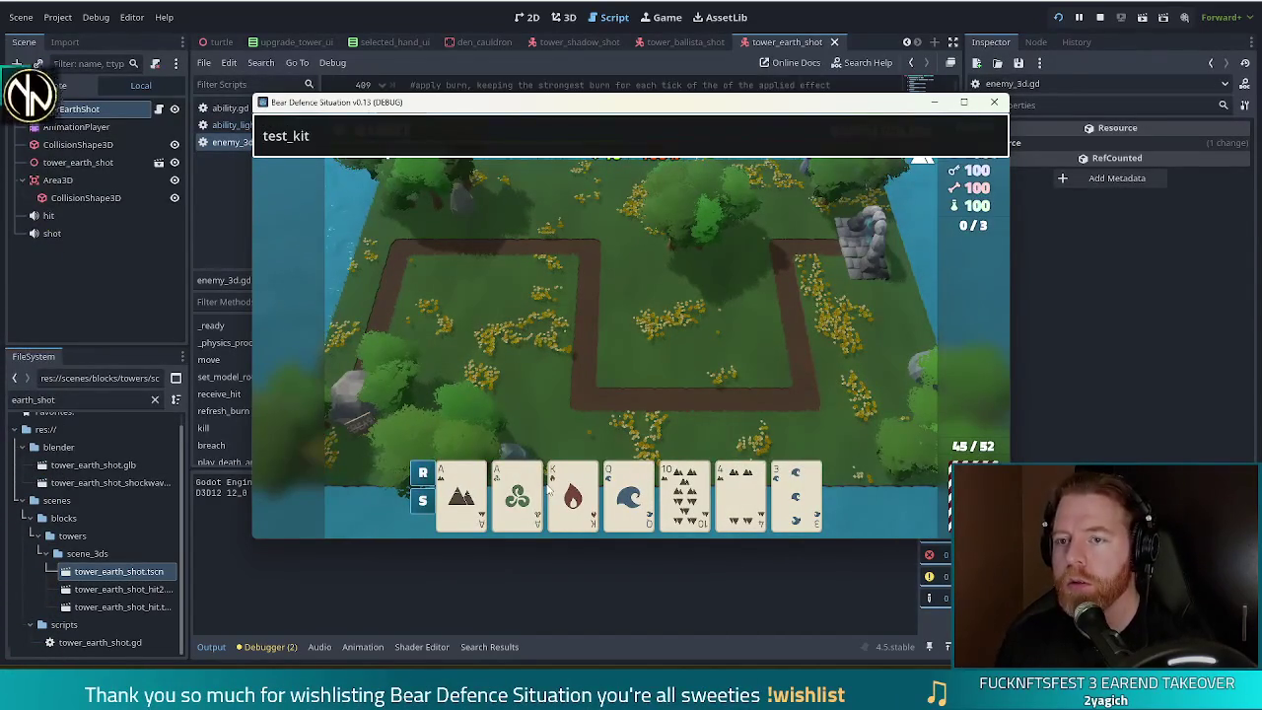
key("Return")
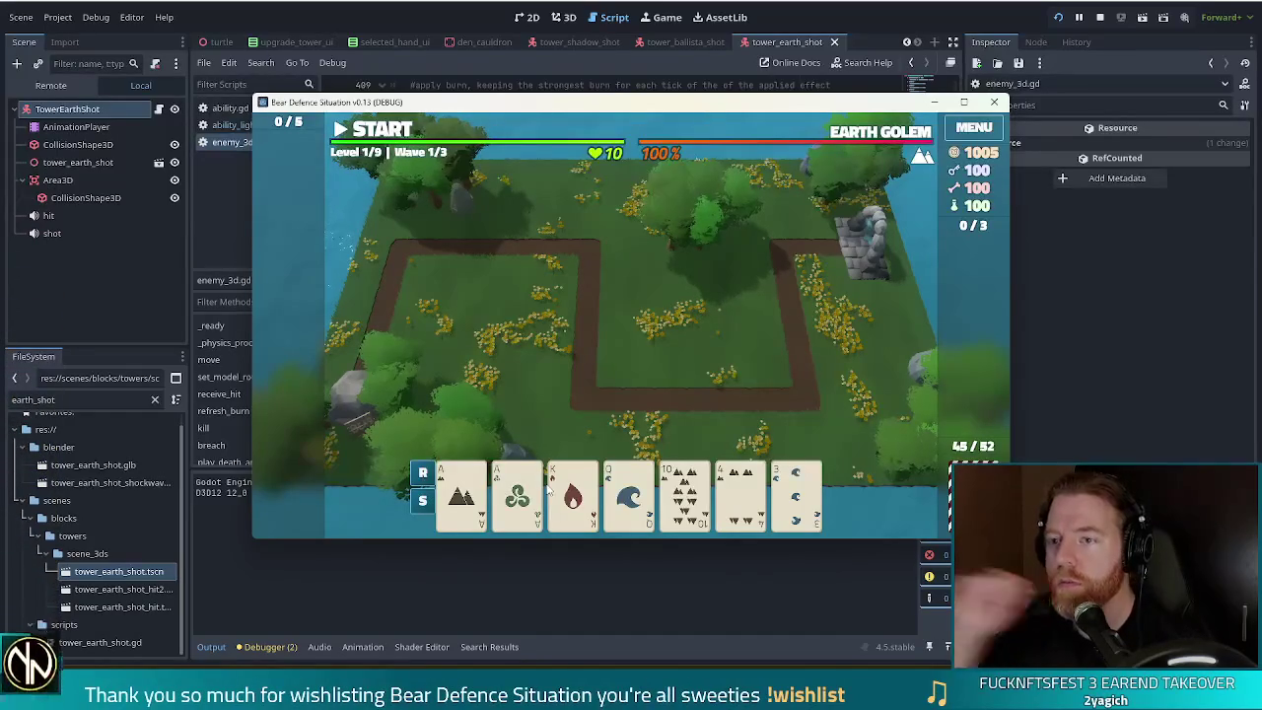
key("grave")
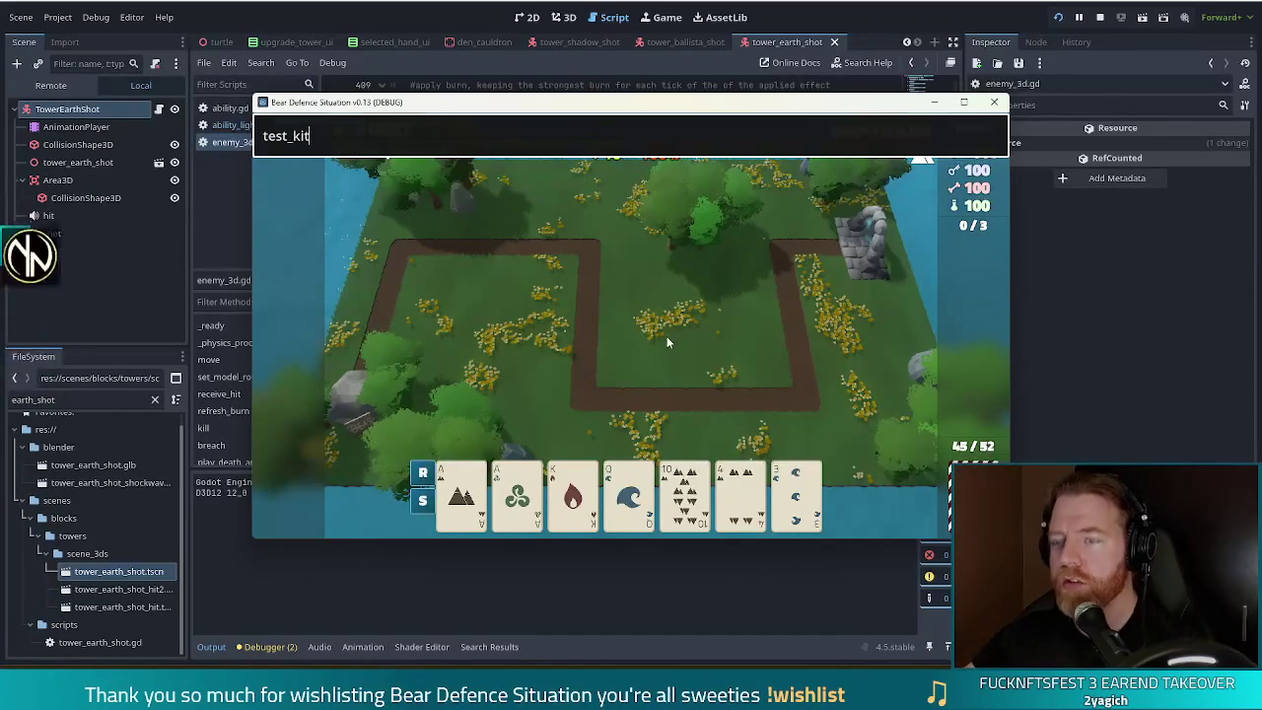
key("ctrl+a")
type("add_wish open")
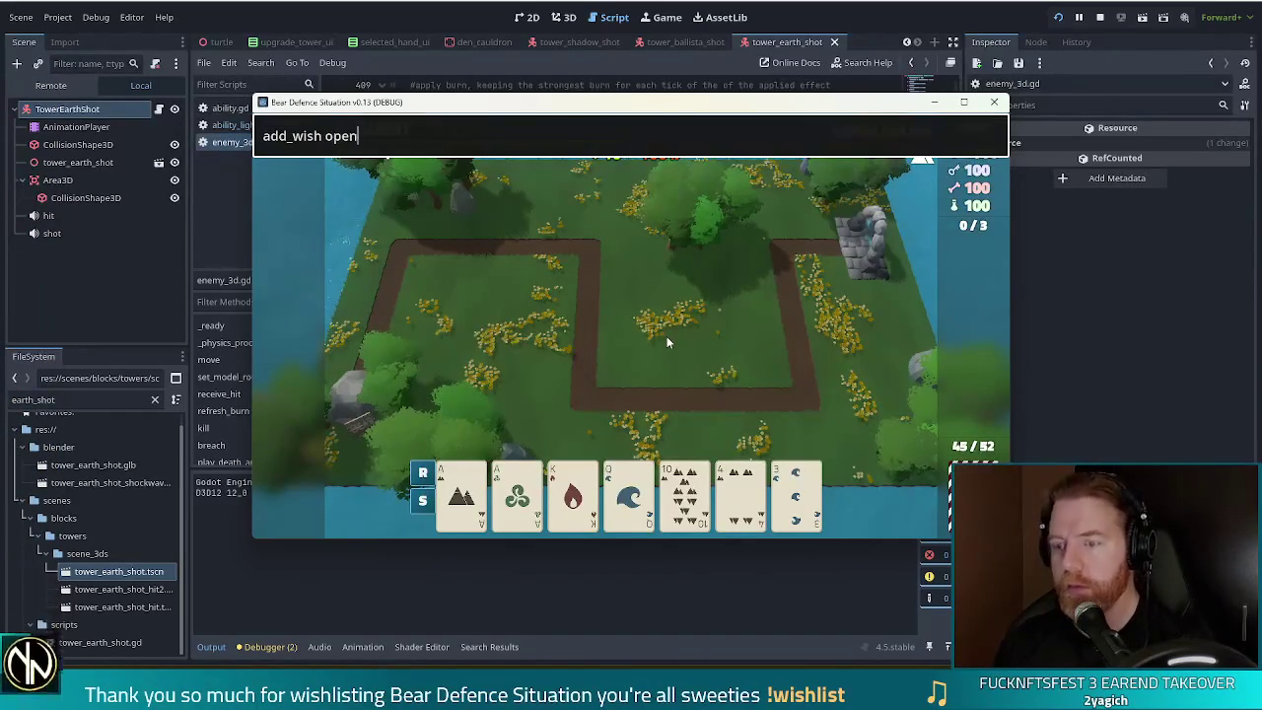
key("Return")
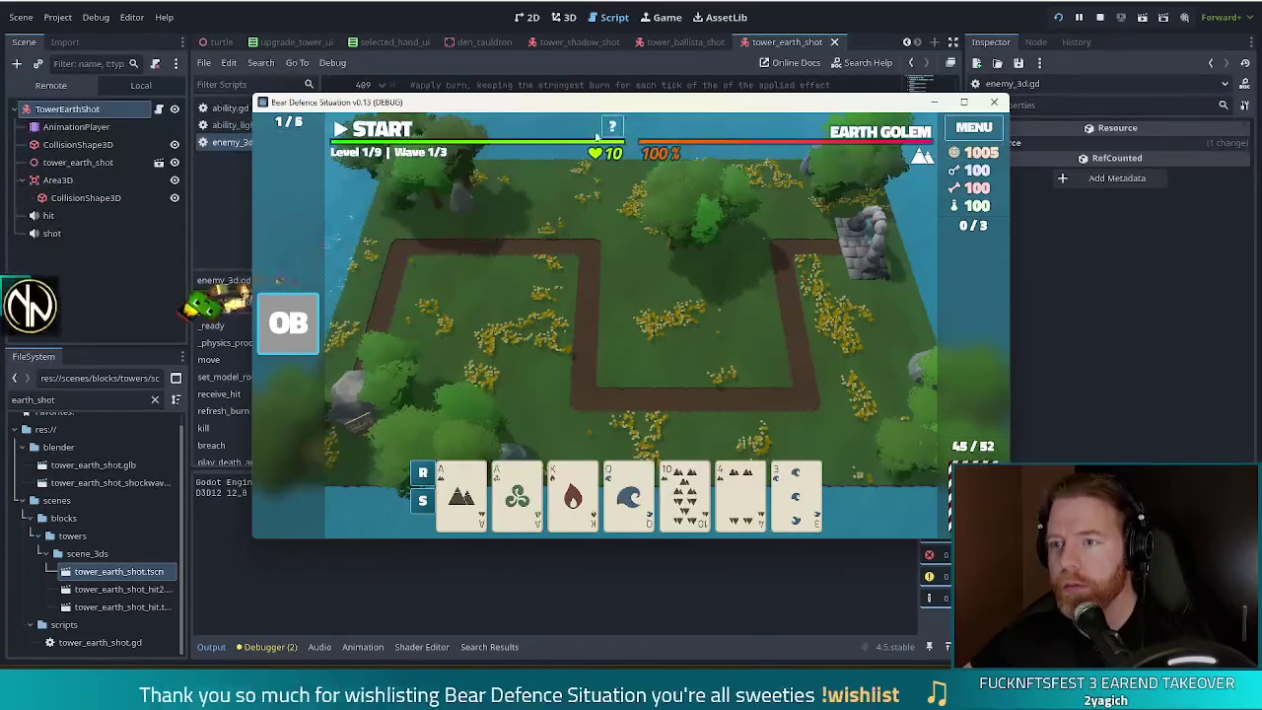
Step: Use the 'upgrade' command repeatedly to raise the Earth Tower's Shots to Level 5
key("quoteleft")
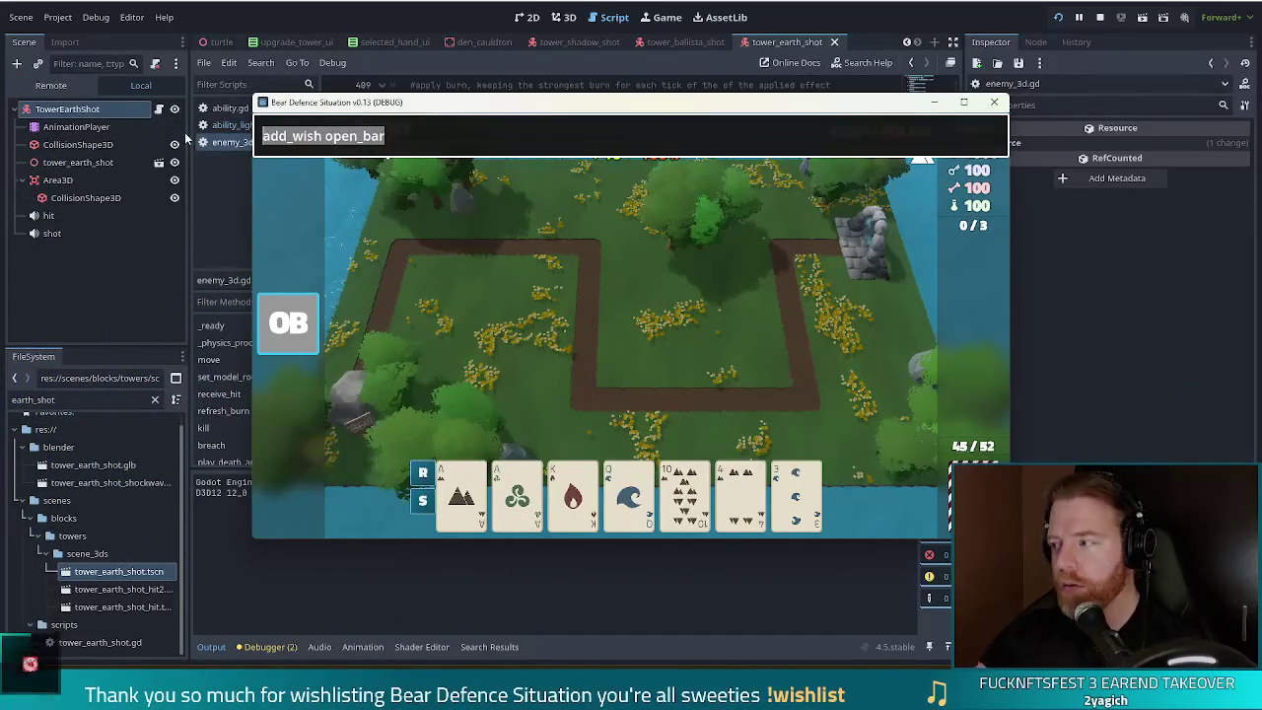
key("ctrl+a")
type("upgrade")
key("Return")
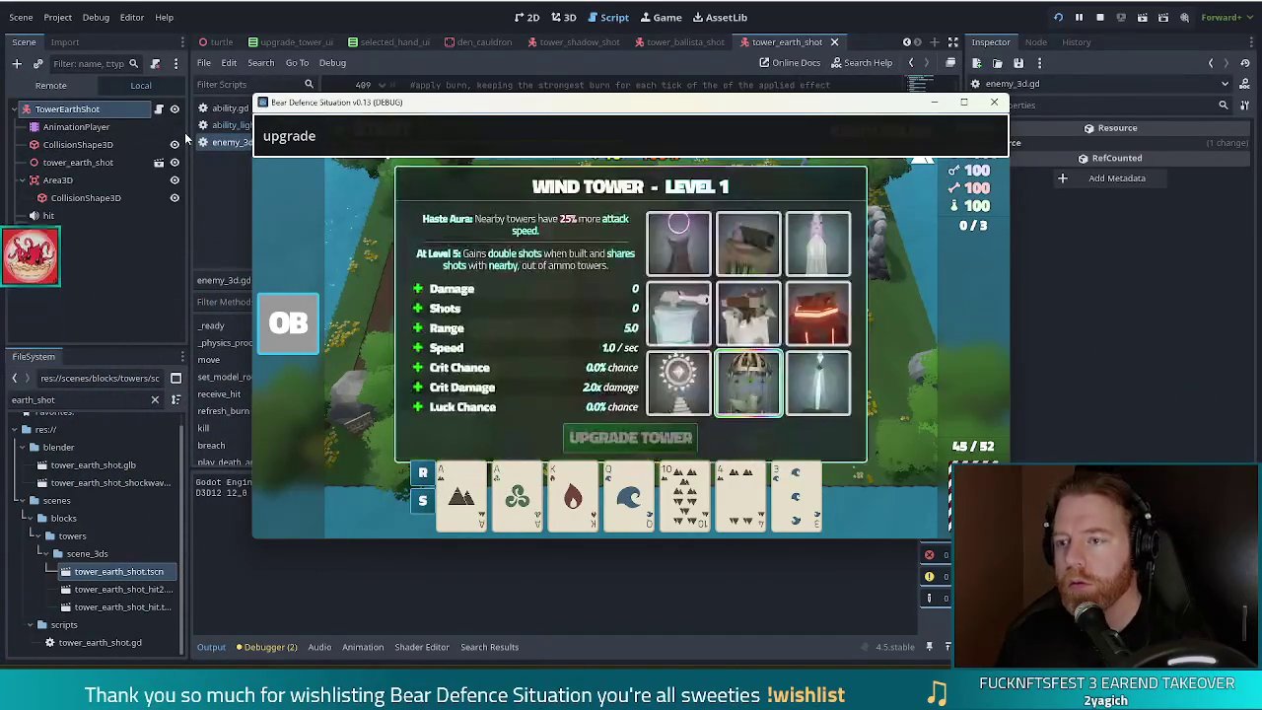
left_click(774, 262)
left_click(523, 302)
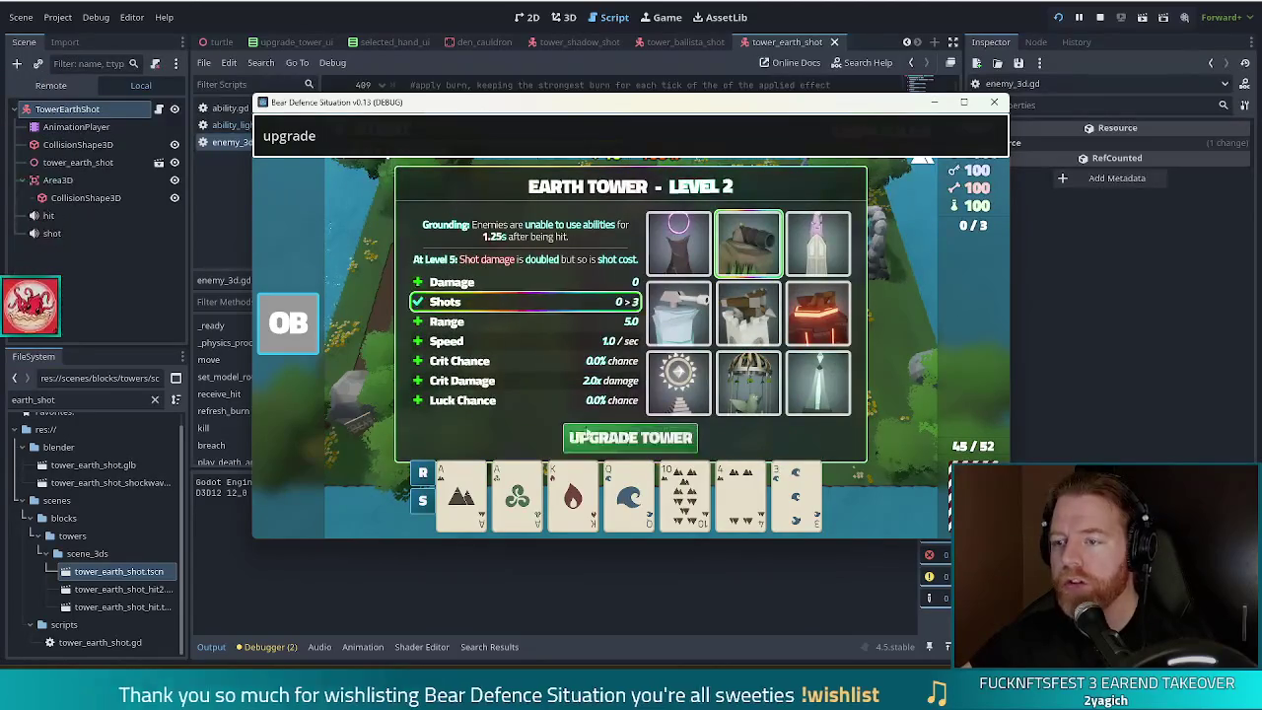
left_click(639, 442)
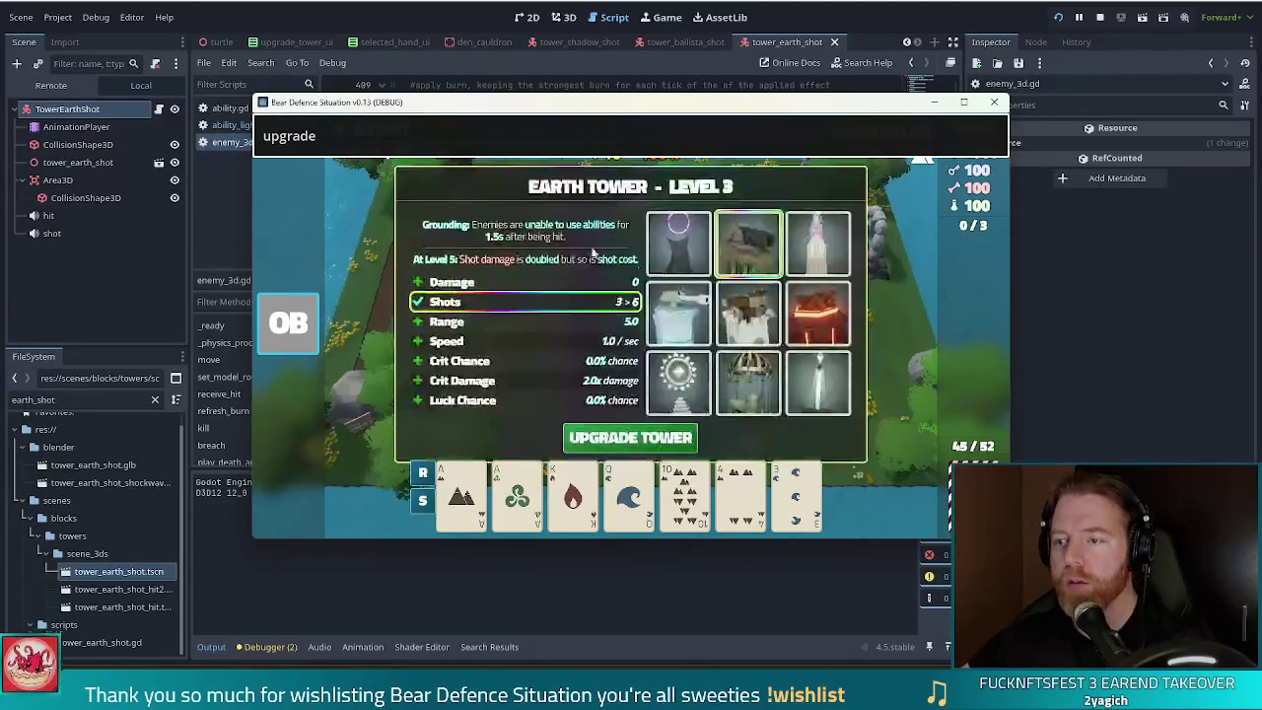
left_click(618, 448)
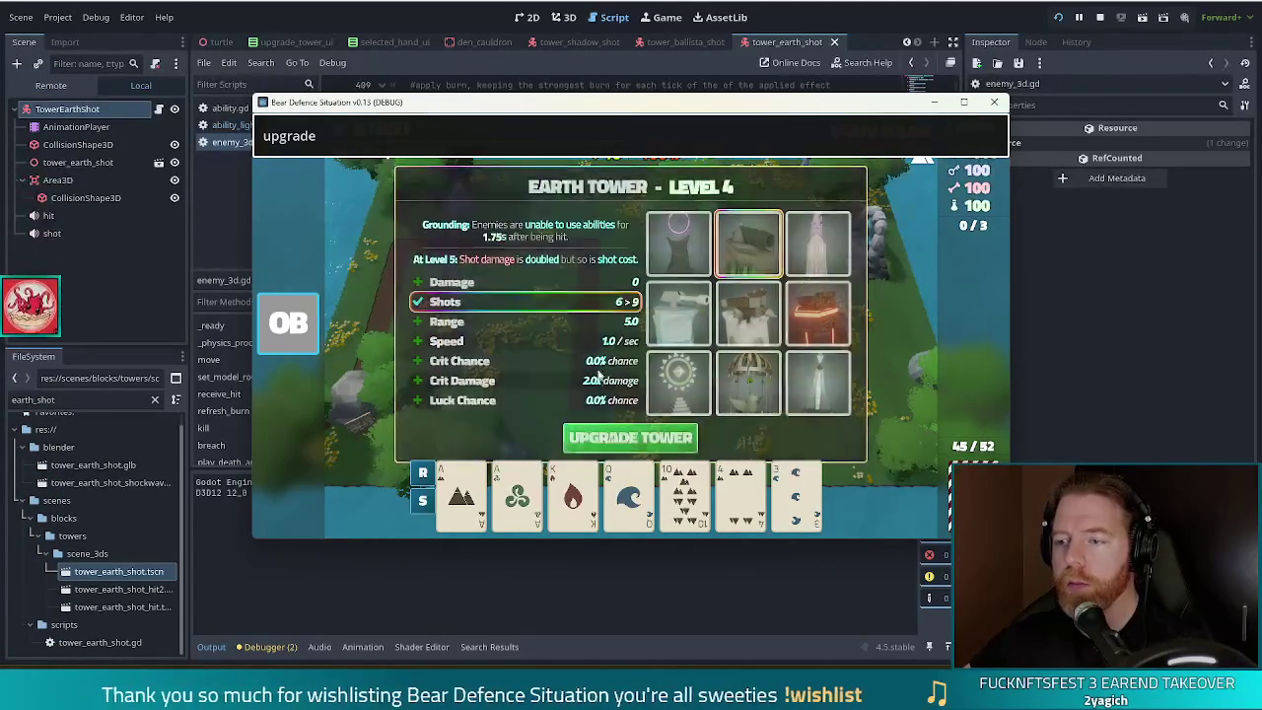
key("Return")
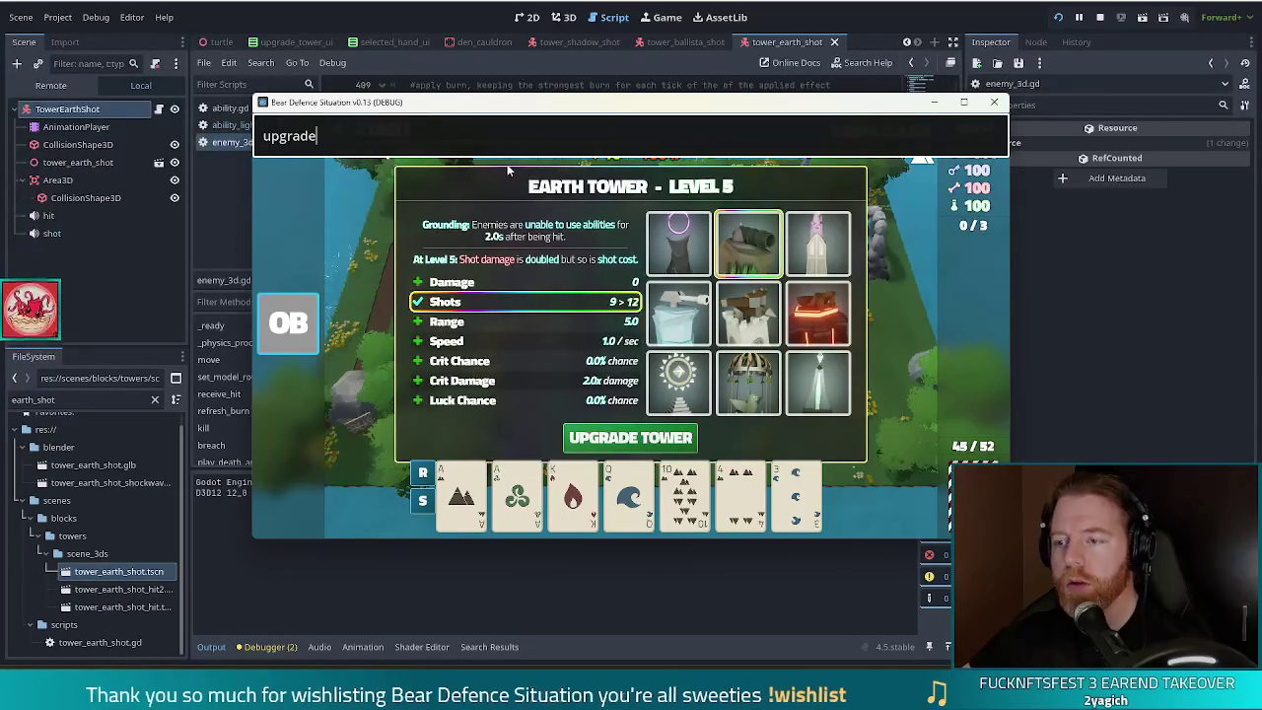
type("`")
key("Return")
type("upgrade")
key("Return")
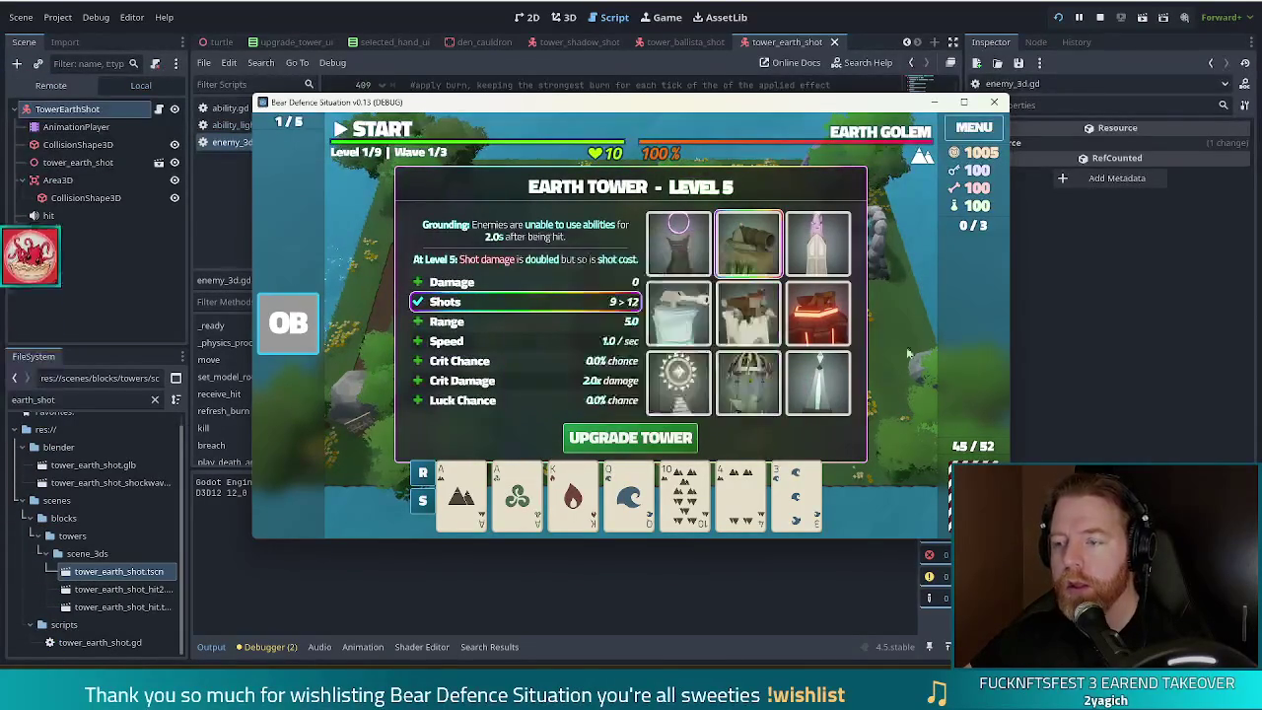
Step: Close the tower upgrade panel and discard three selected cards
left_click(748, 313)
left_click(589, 444)
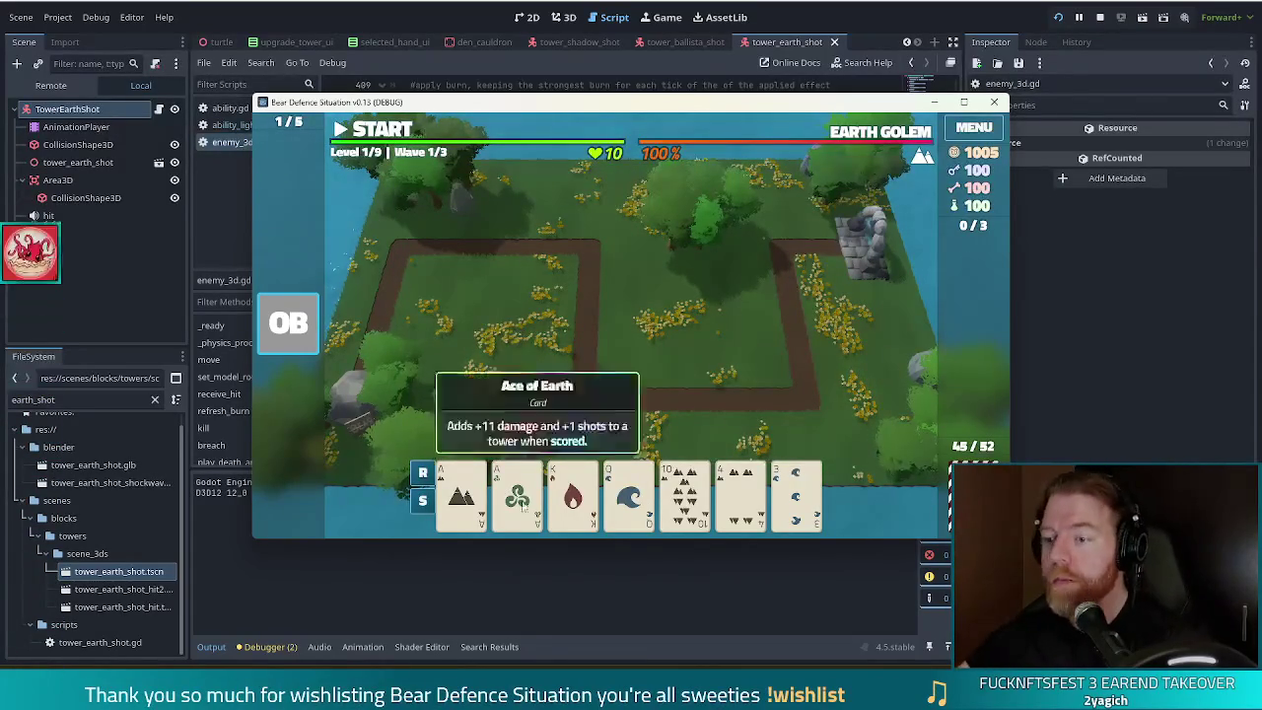
left_click(605, 498)
left_click(605, 499)
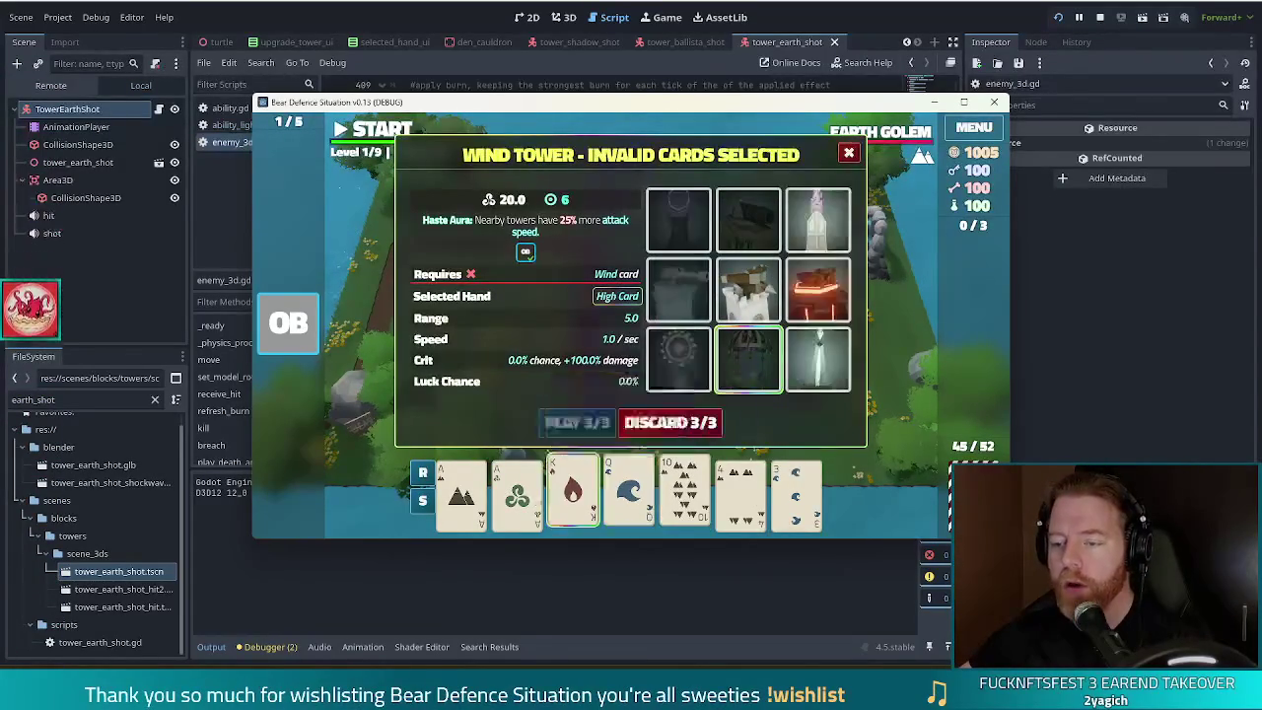
left_click(517, 493)
left_click(461, 493)
left_click(702, 429)
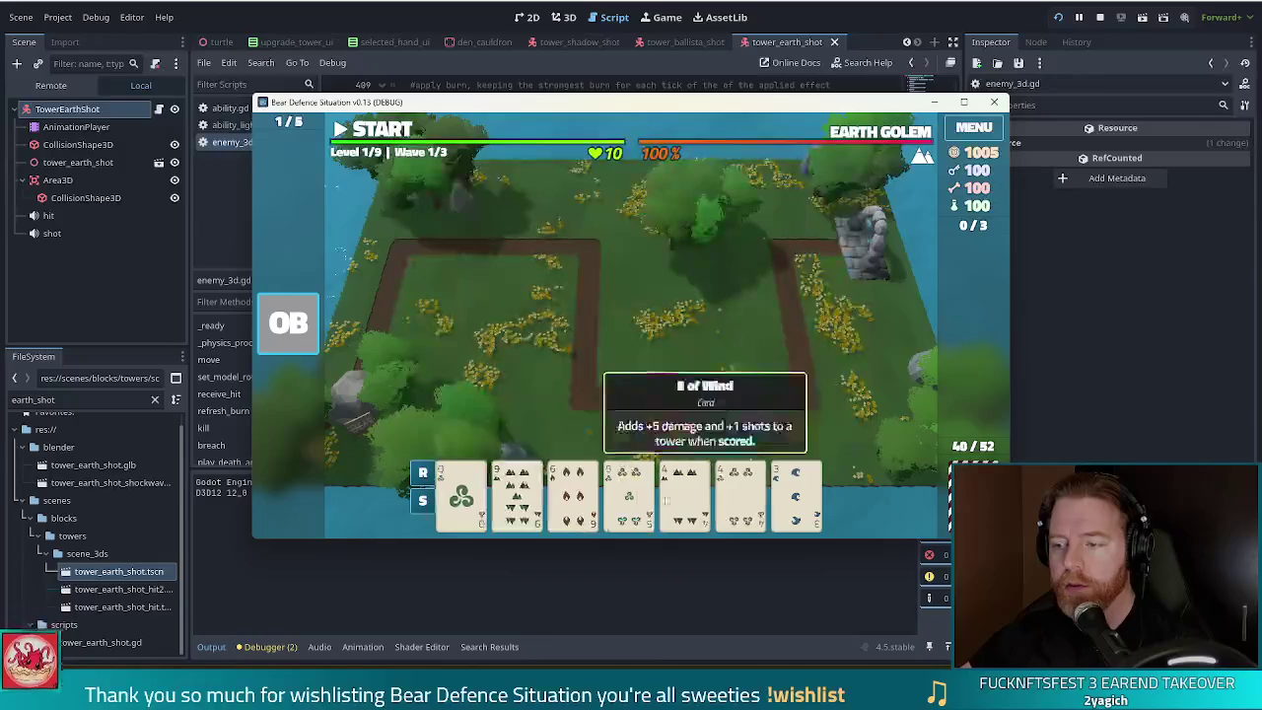
Step: Discard two more card pairs, then run the 'discard' console command to redraw the hand
left_click(634, 498)
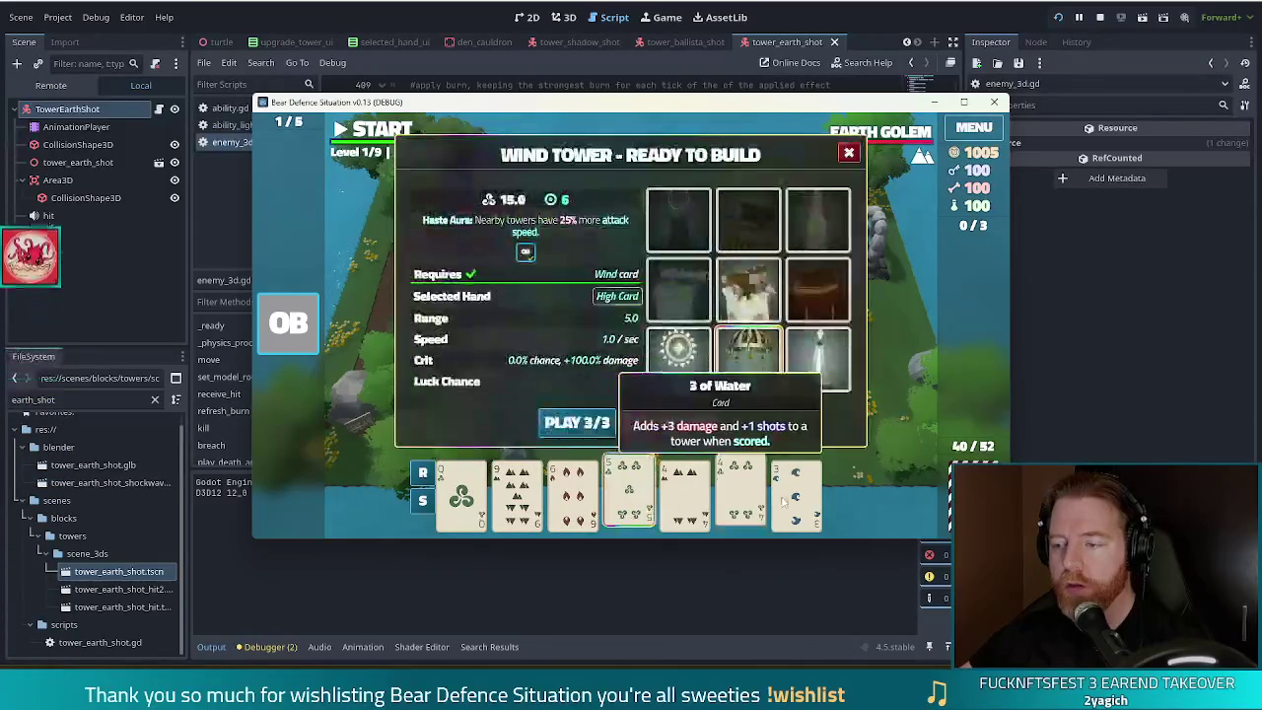
left_click(516, 493)
left_click(675, 424)
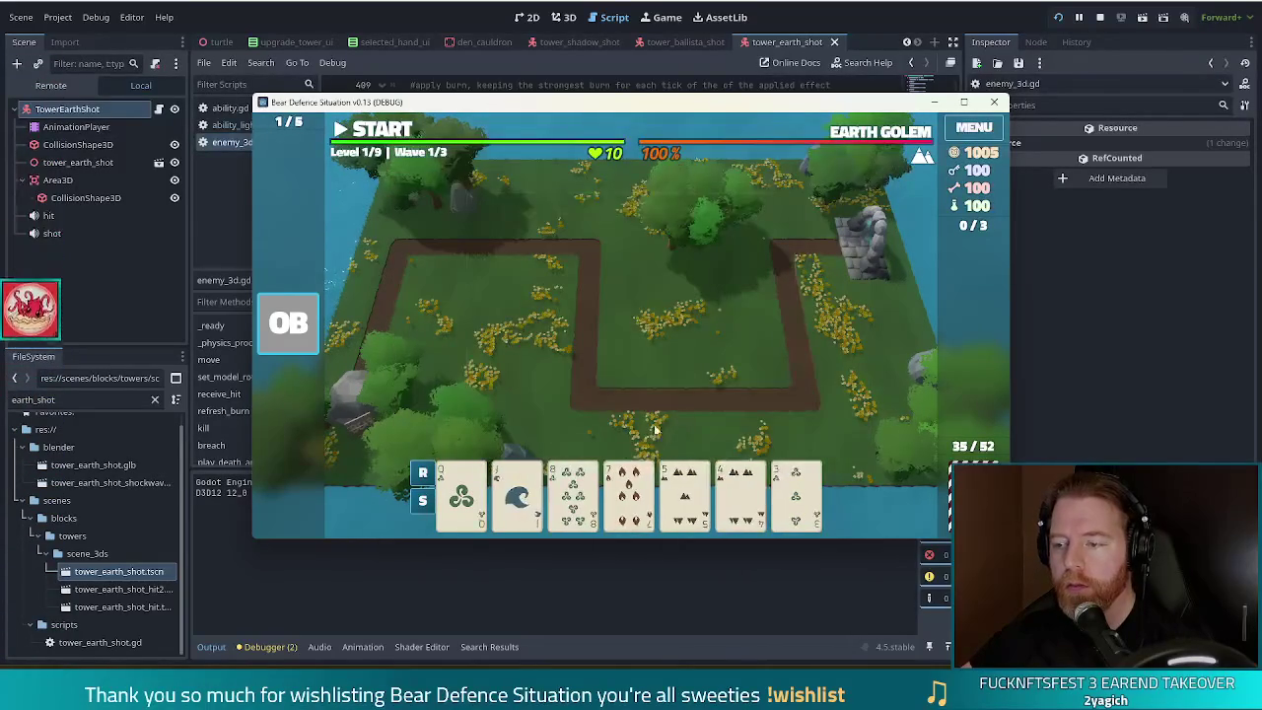
left_click(628, 493)
left_click(559, 496)
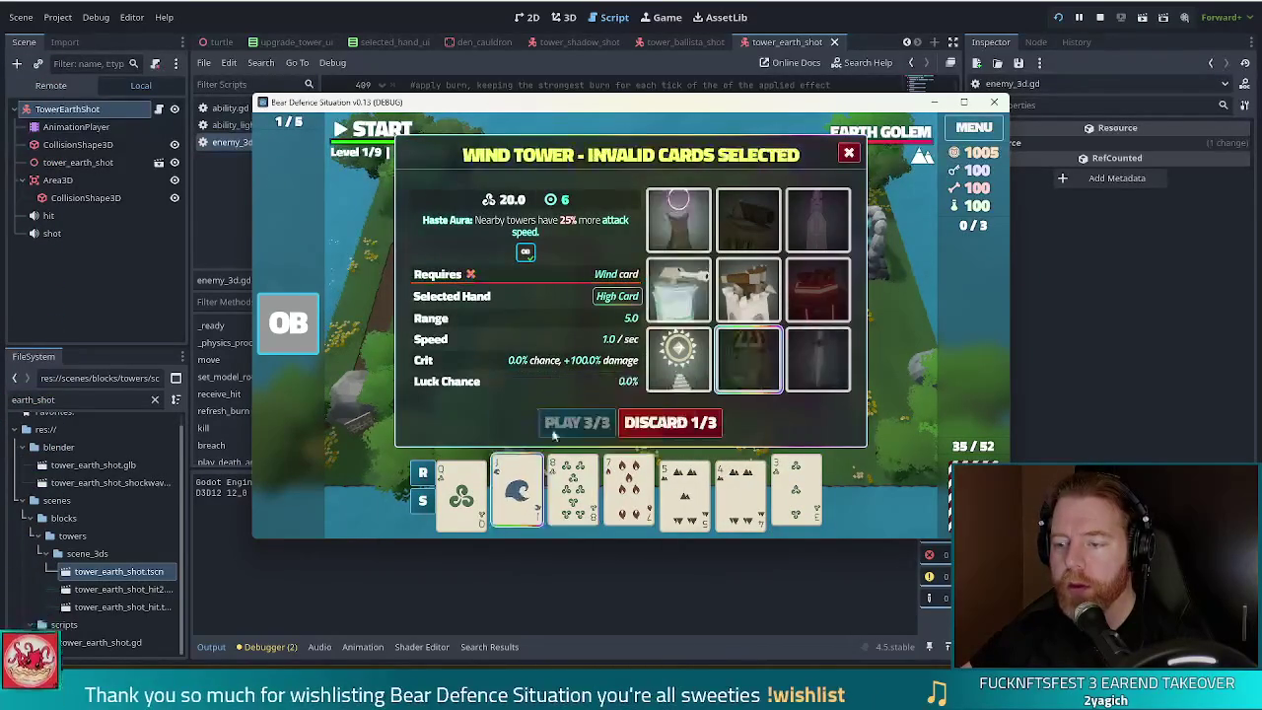
left_click(675, 424)
left_click(577, 501)
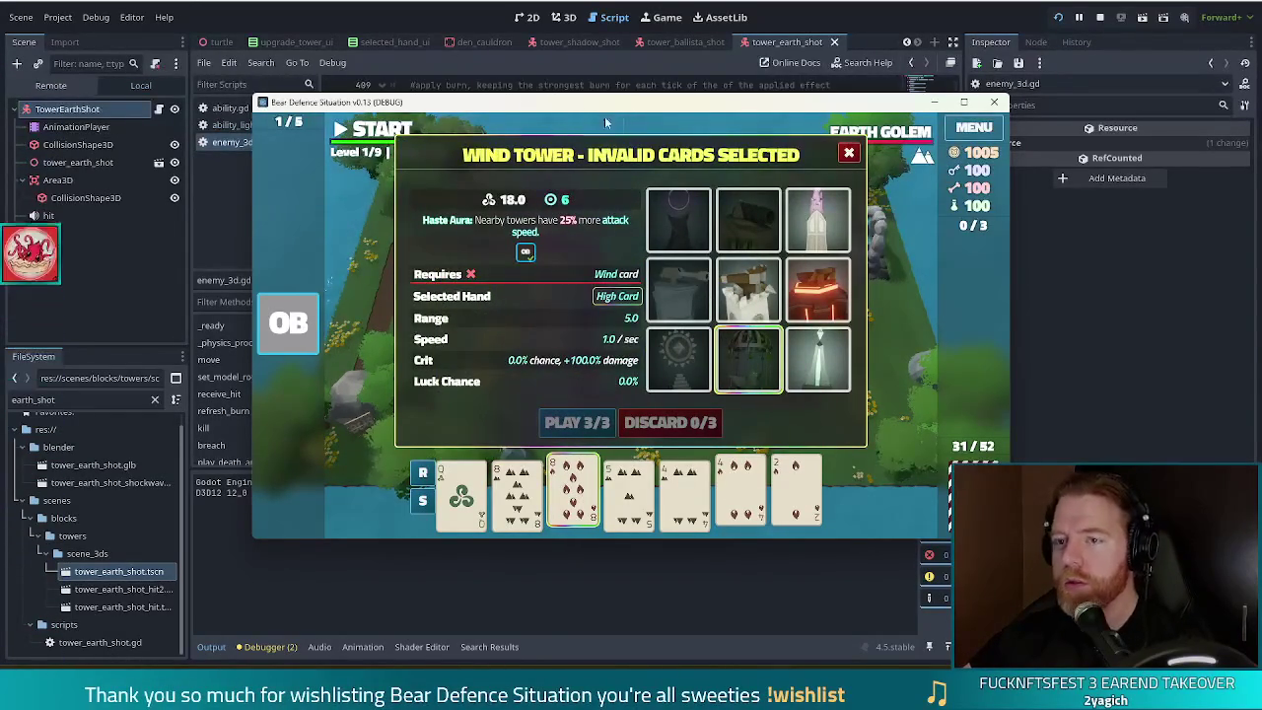
key("grave")
type("discard")
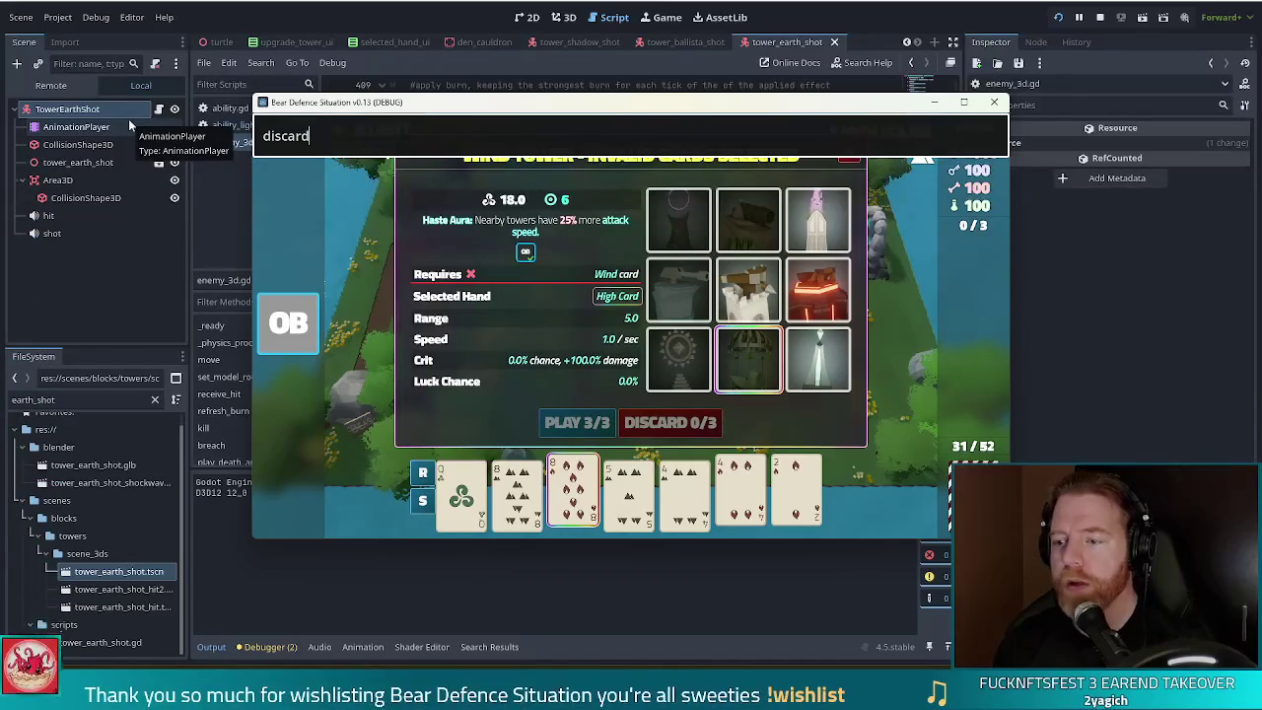
key("Return")
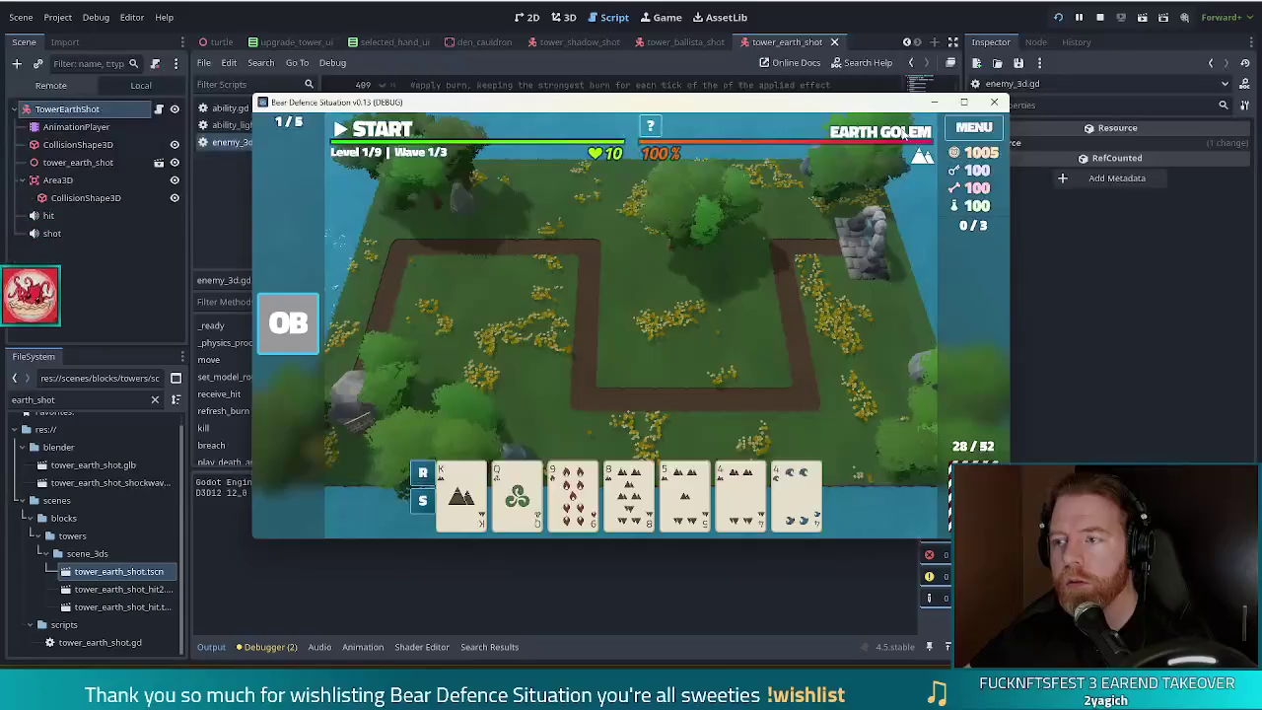
Step: Run 'set_ability mana_shield' in the debug console and dismiss the wave complete message
key("grave")
key("BackSpace")
key("ctrl+a")
type("set_ability ma")
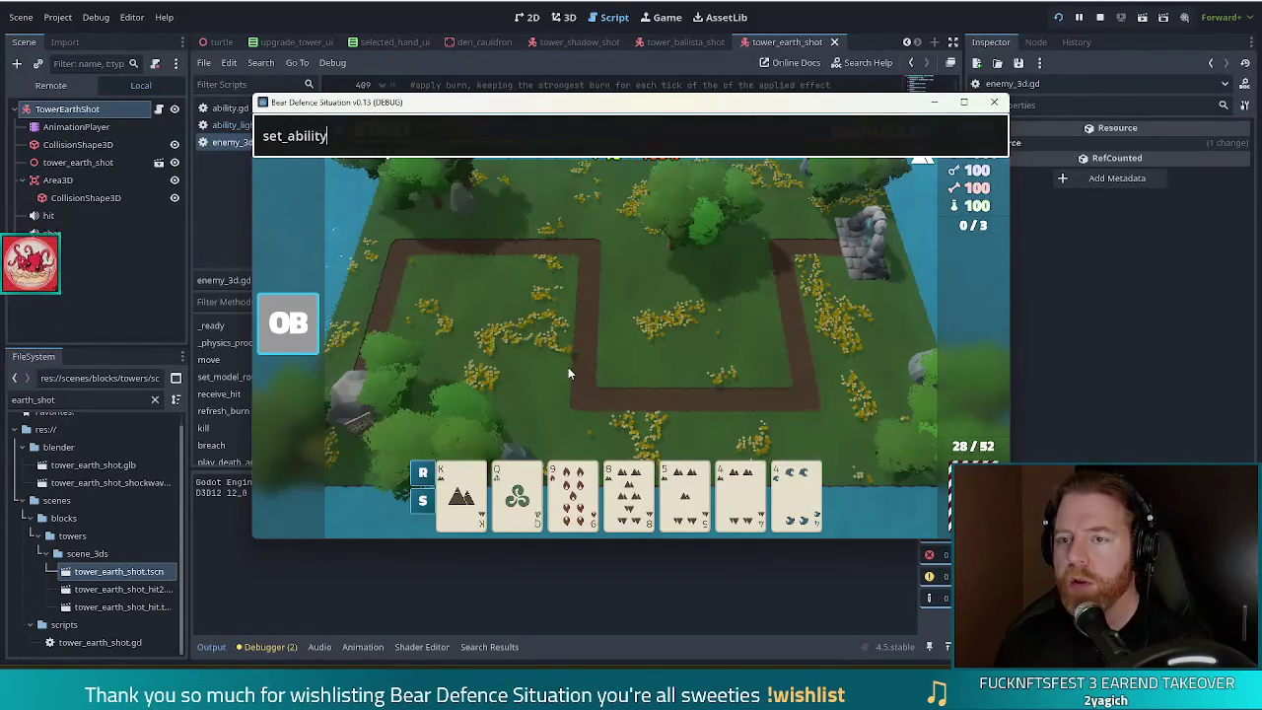
type("na_shield")
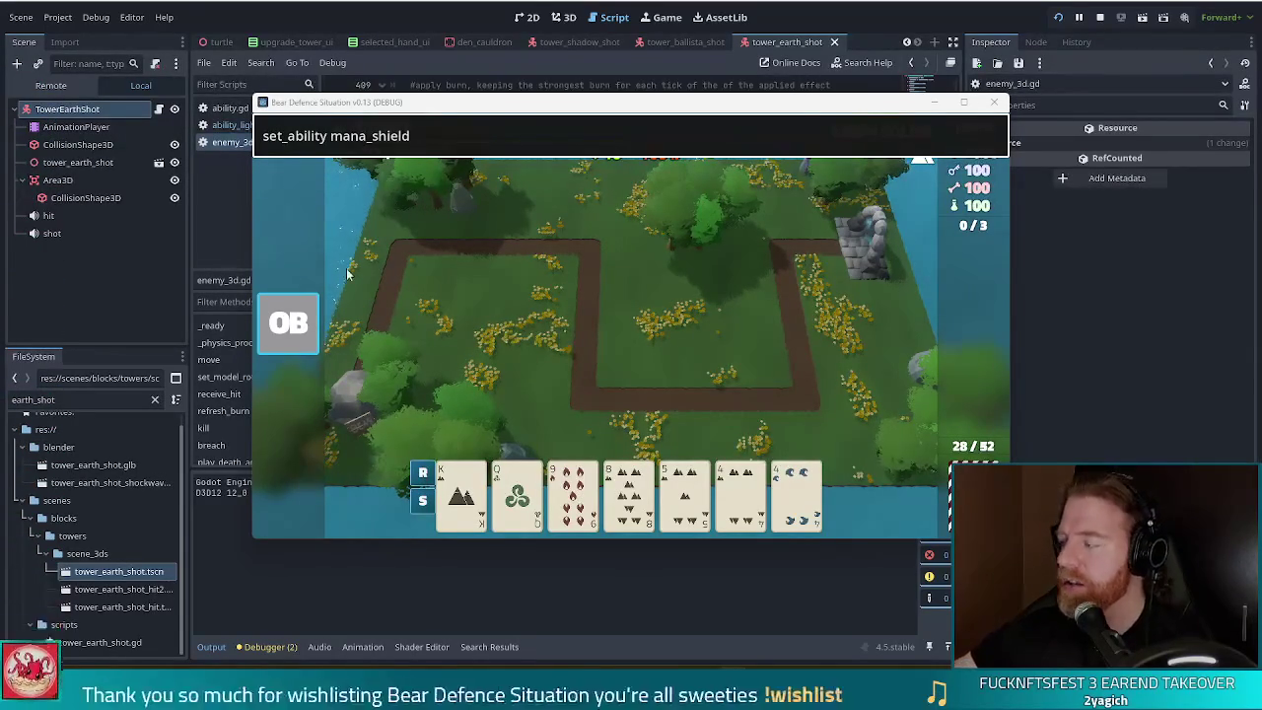
left_click(448, 137)
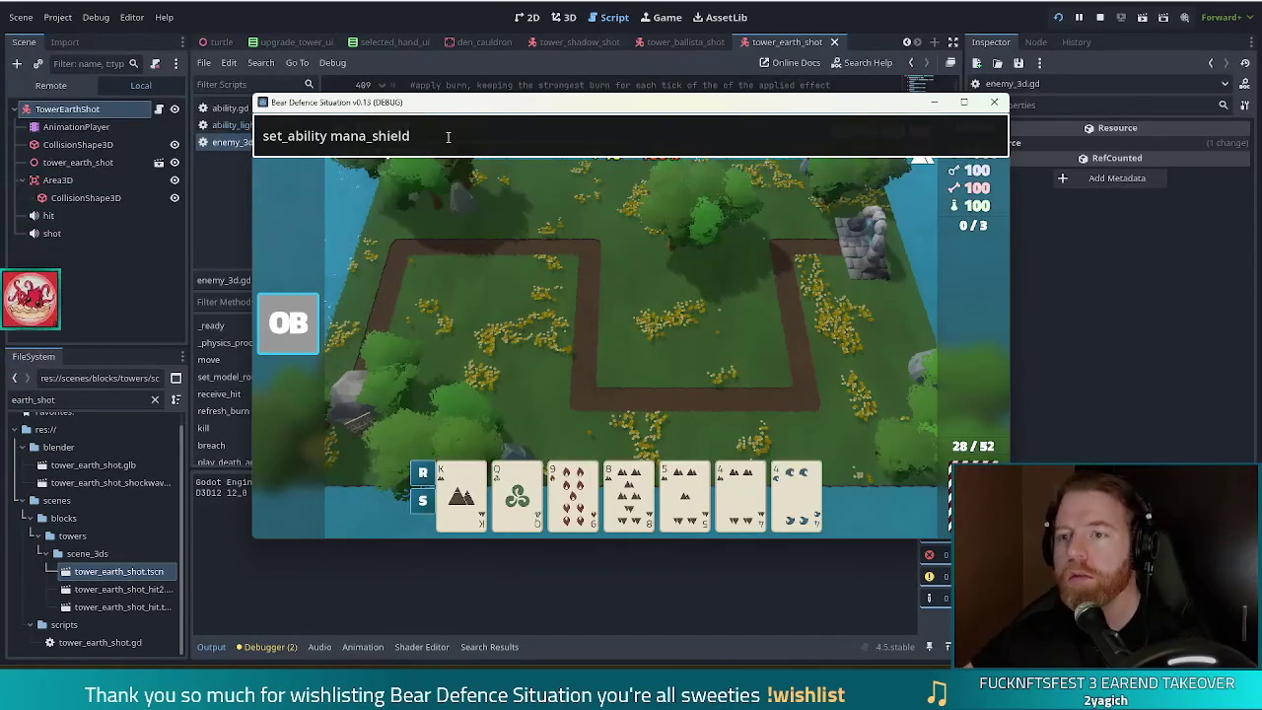
key("Return")
mouse_move(884, 138)
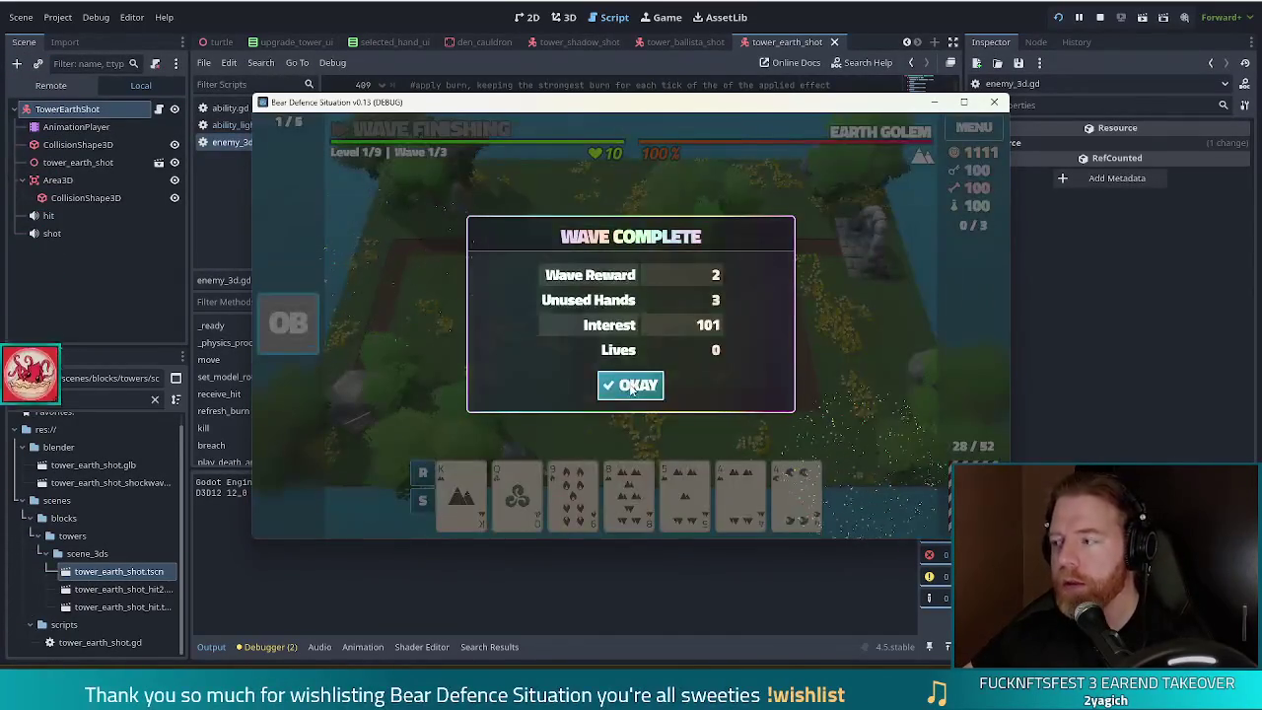
left_click(631, 387)
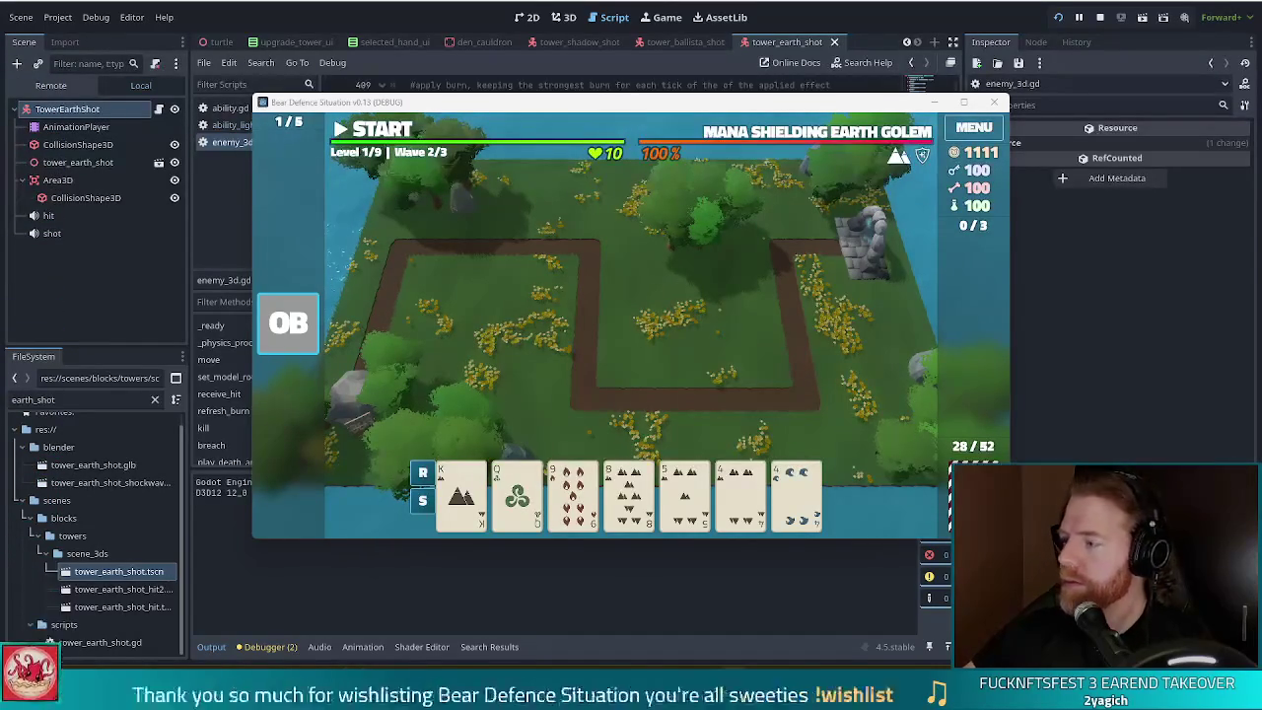
Step: Focus the game window as it moves on to Wave 2/3
left_click(609, 107)
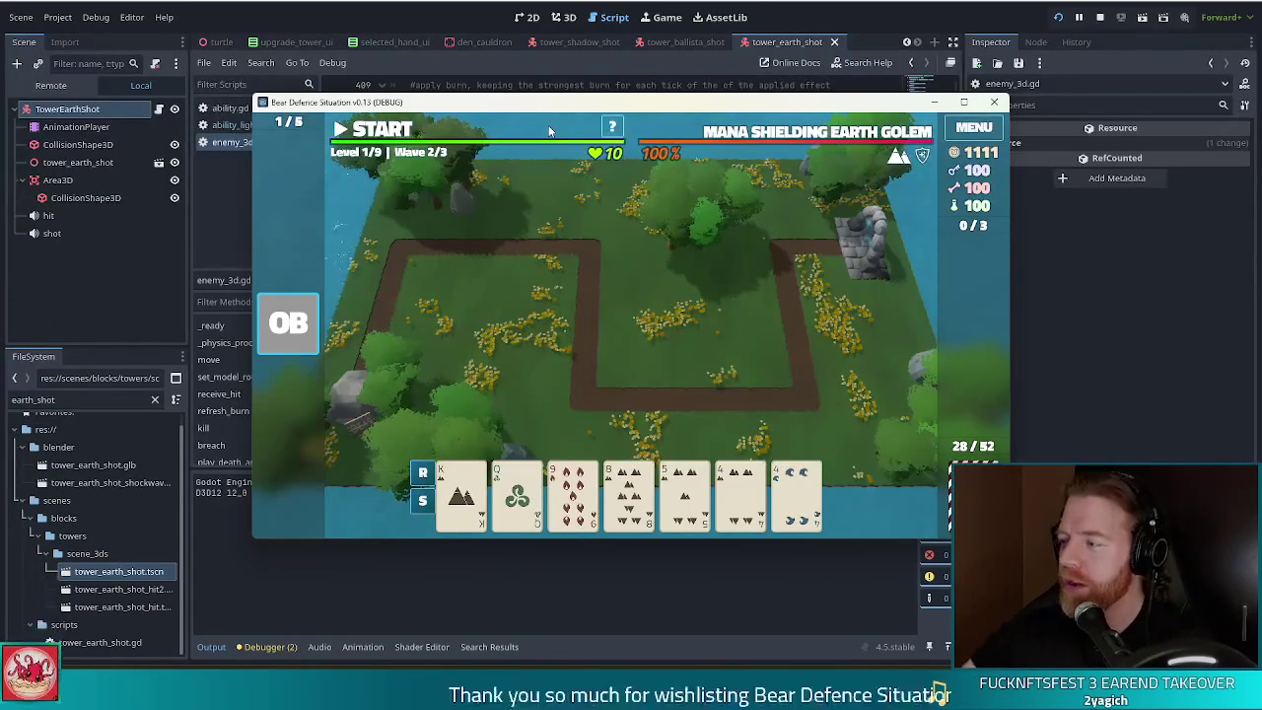
Step: Build three earth towers along the right-hand path, then start the Mana Shielding Earth Golem wave
left_click(739, 493)
left_click(580, 422)
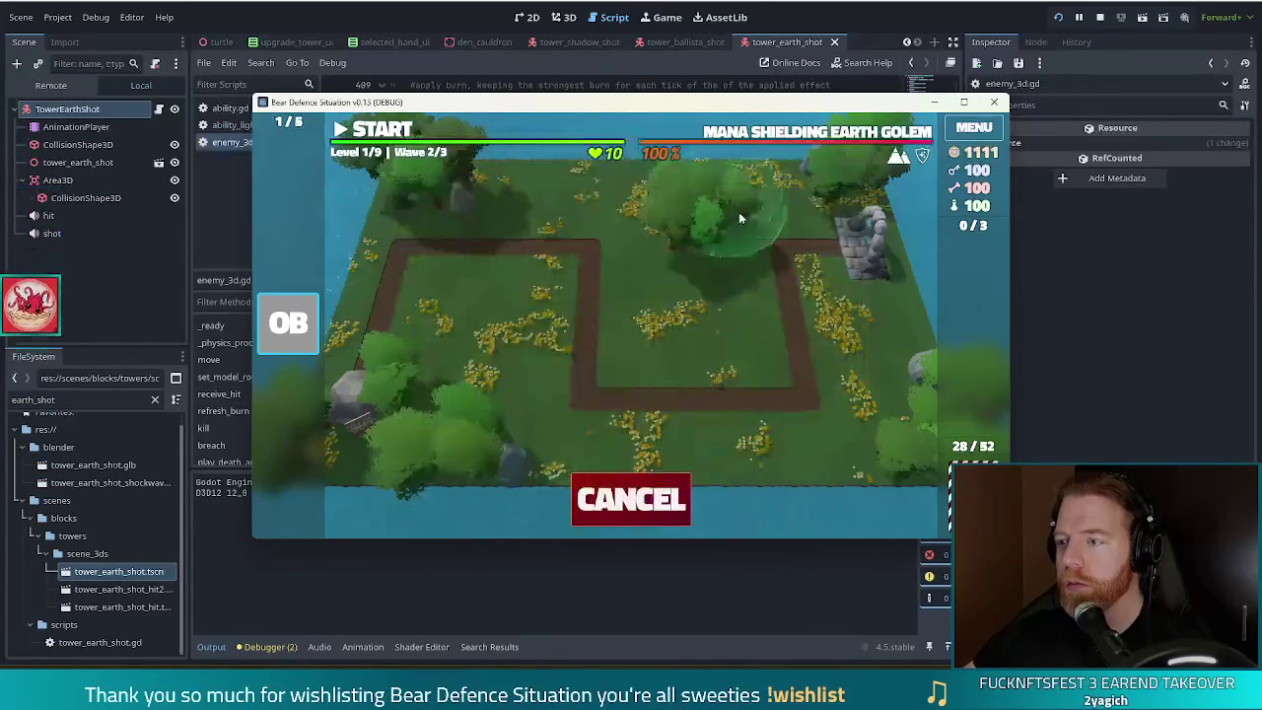
left_click(802, 222)
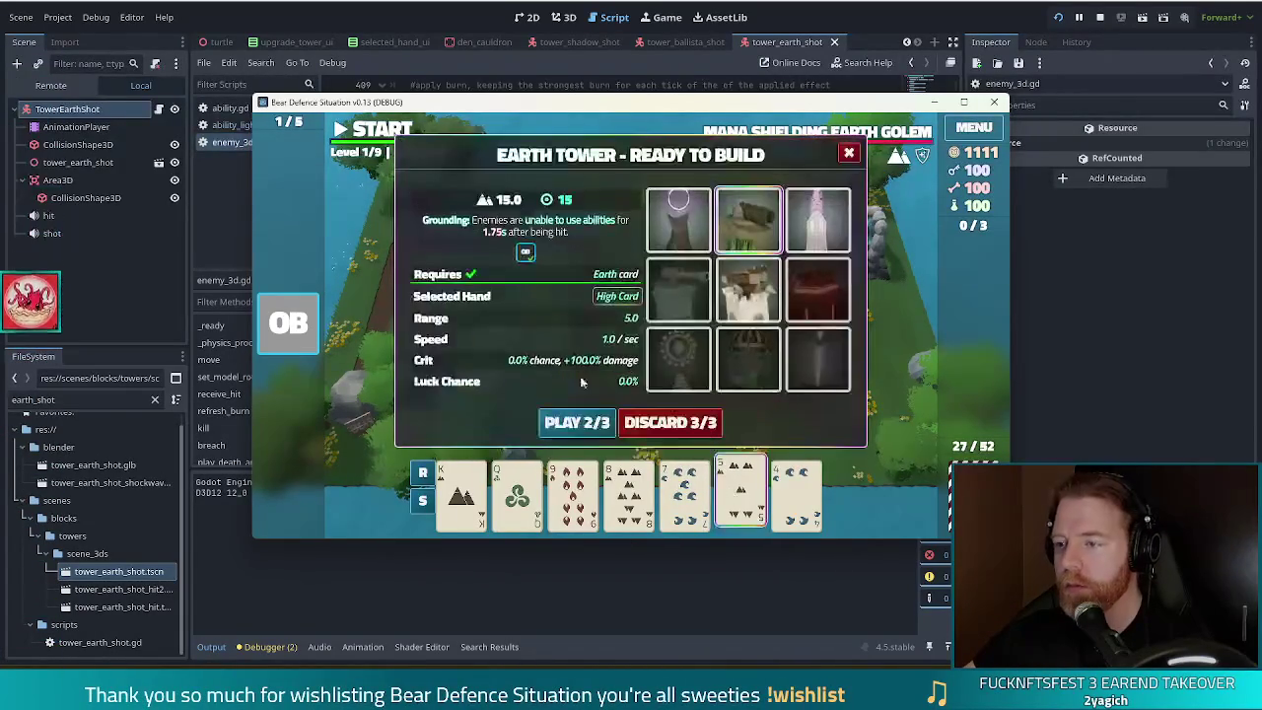
left_click(578, 422)
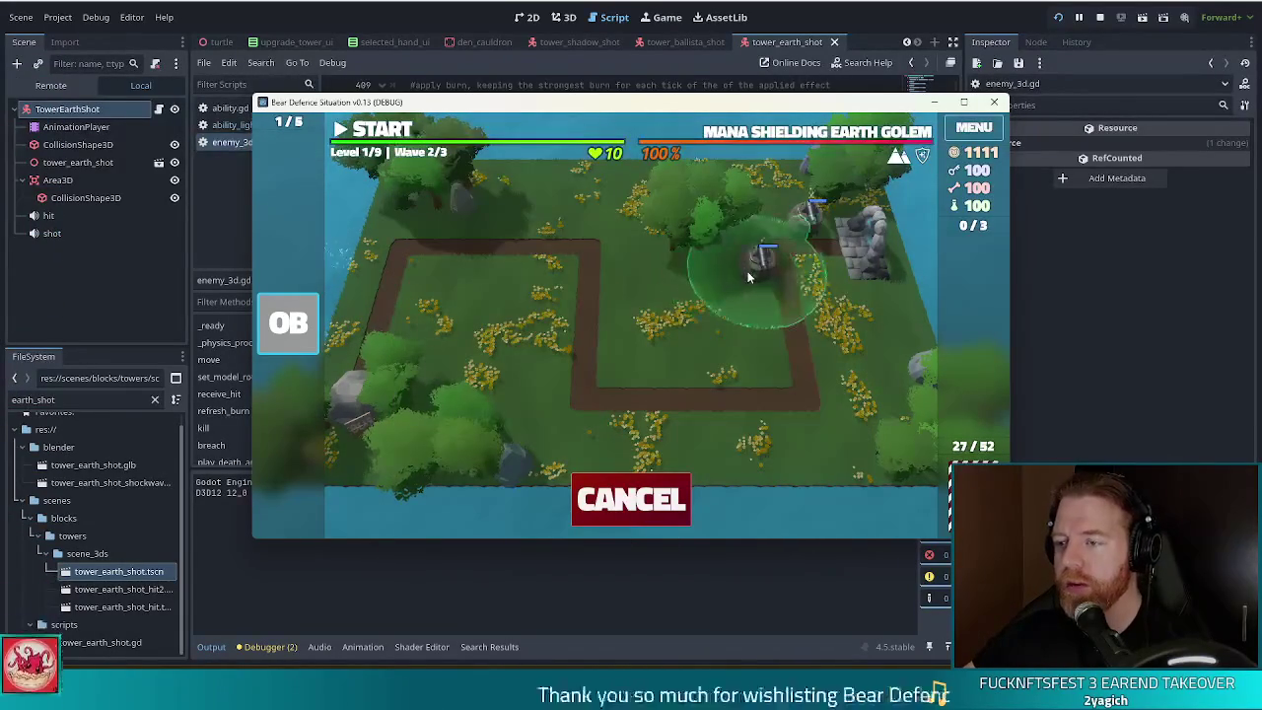
left_click(749, 289)
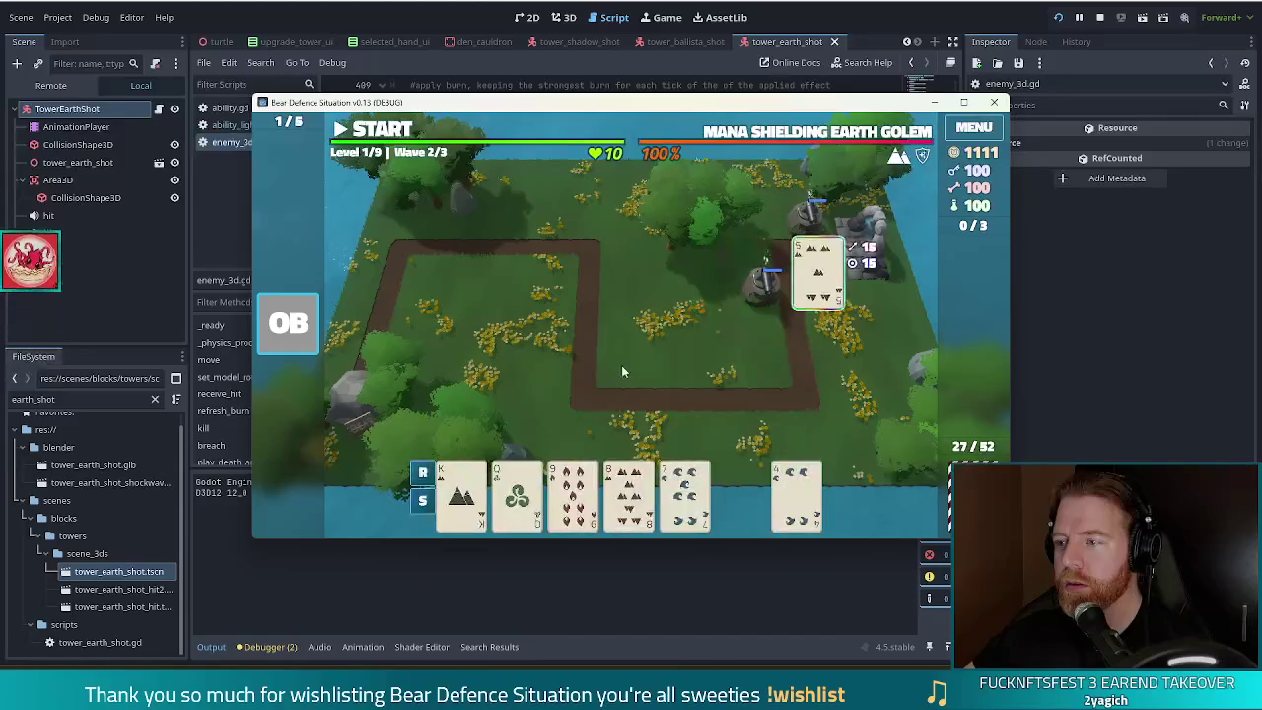
left_click(701, 411)
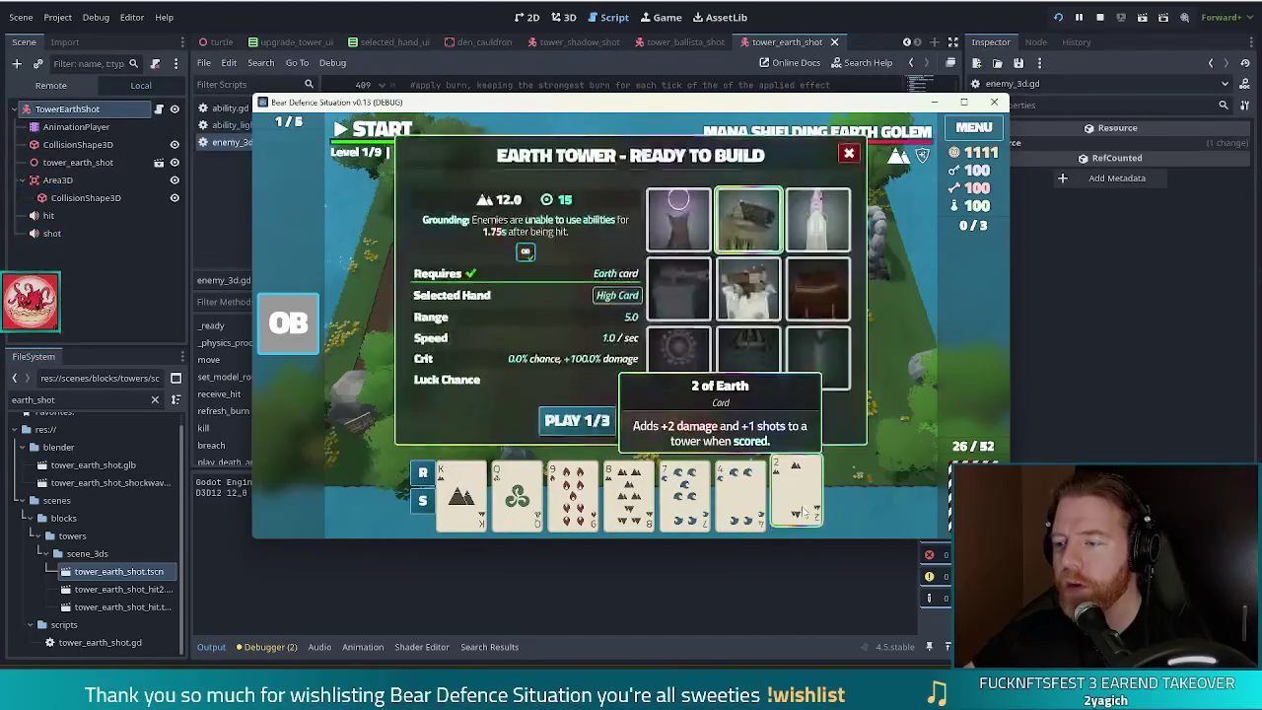
left_click(578, 421)
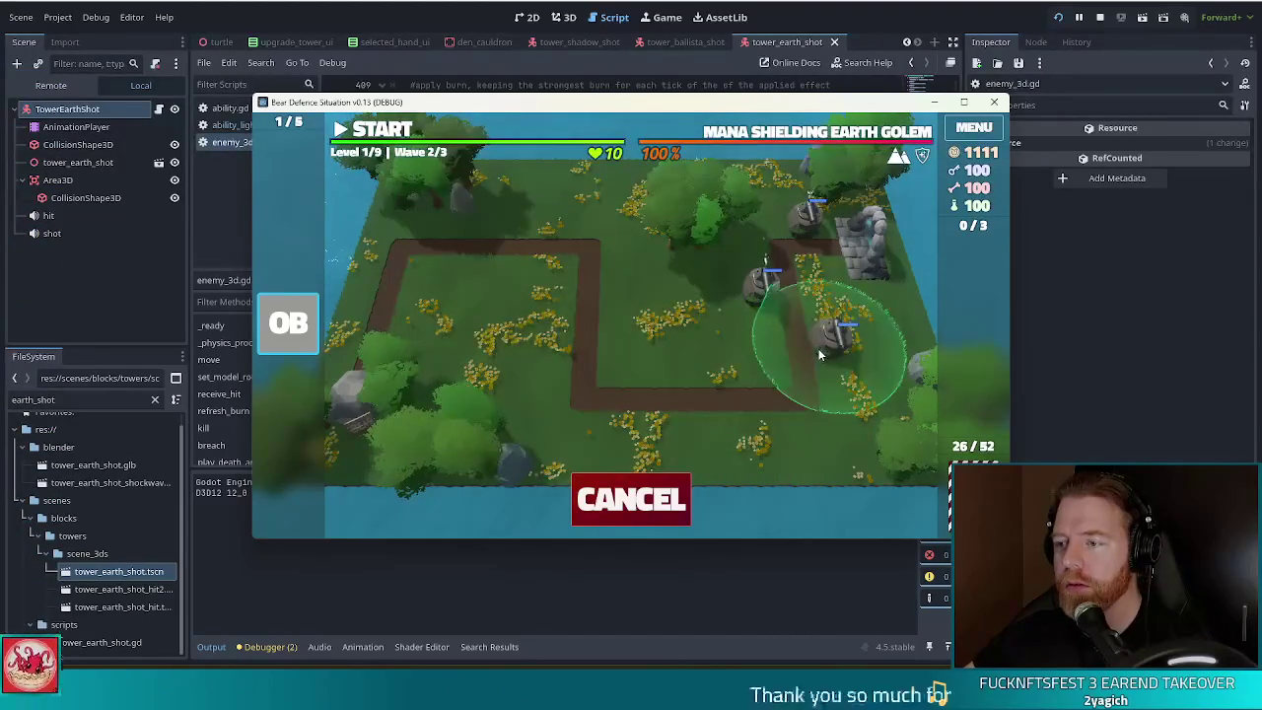
left_click(821, 360)
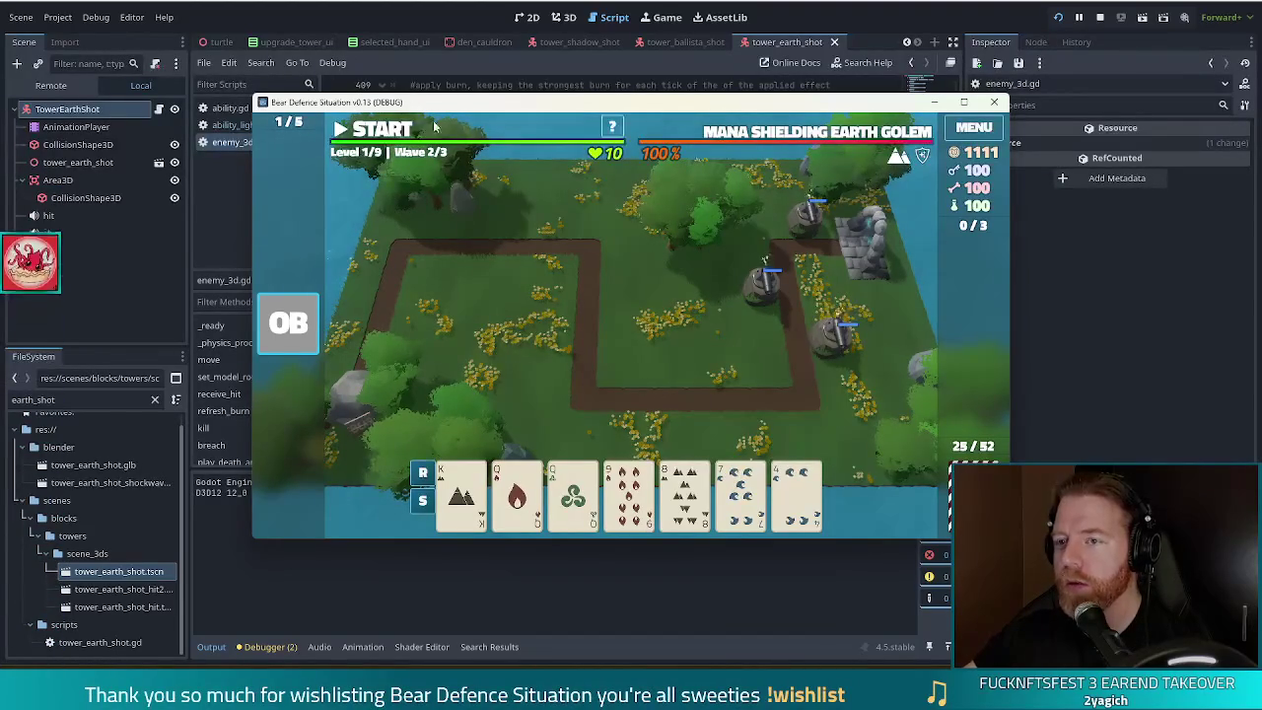
left_click(373, 132)
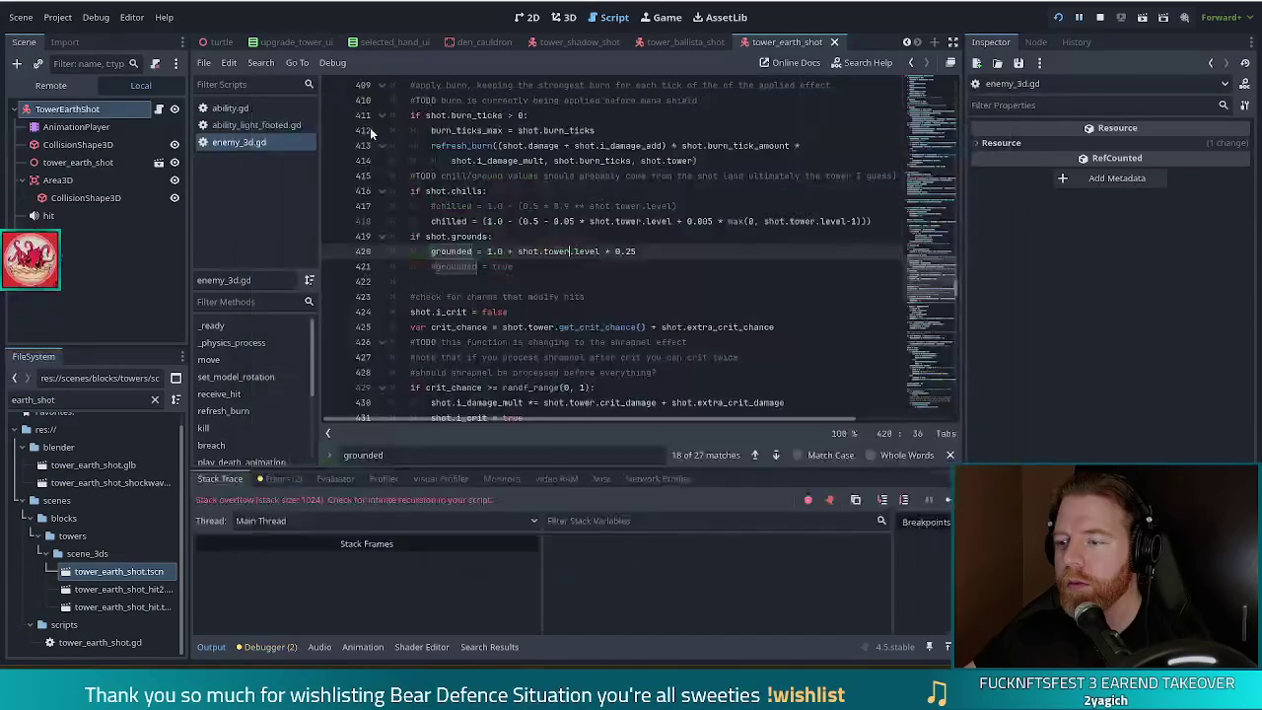
Step: Replace false with 0.0 in the grounded reset on line 113 of the enemy script
double_click(520, 251)
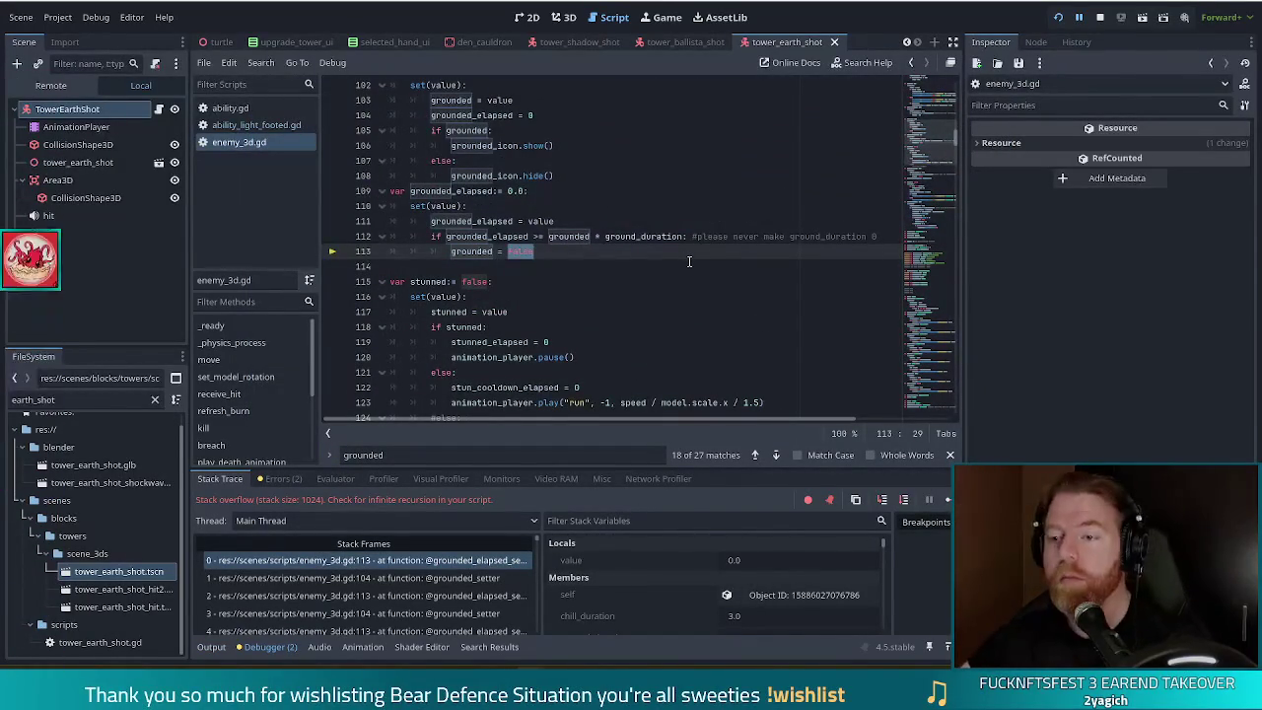
scroll(688, 262, "down", 4)
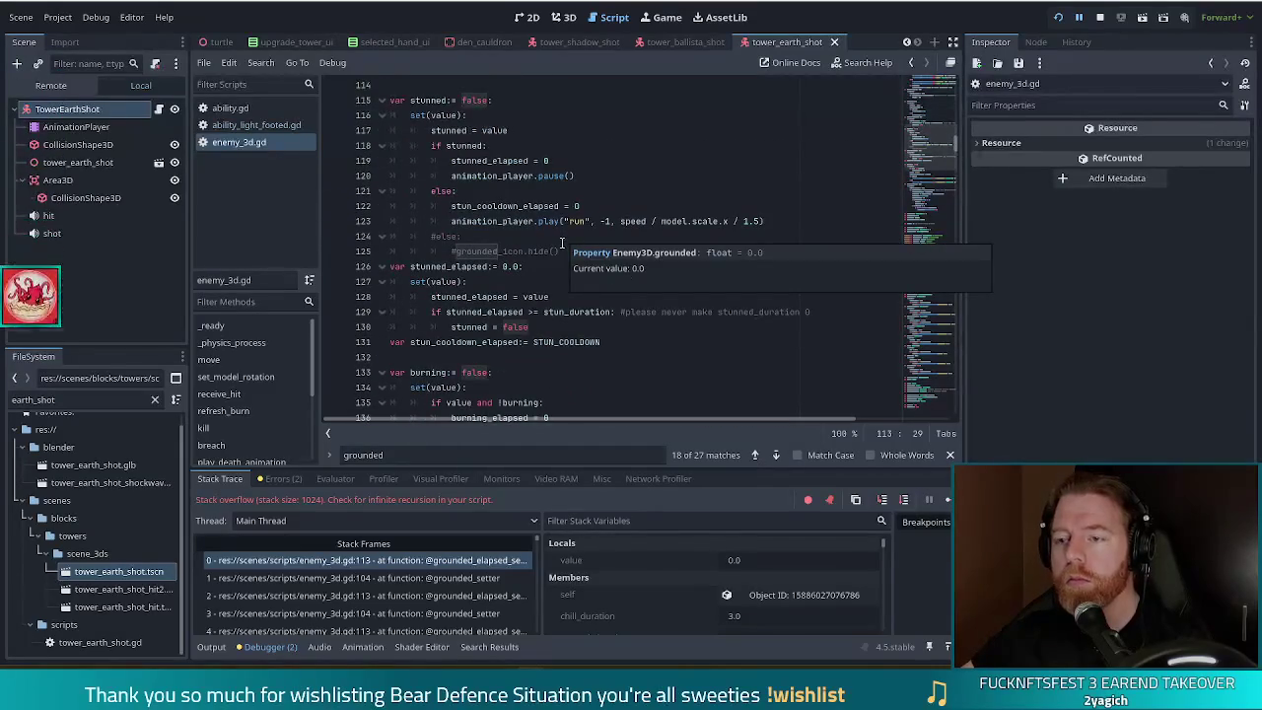
scroll(566, 250, "up", 4)
type("0.0")
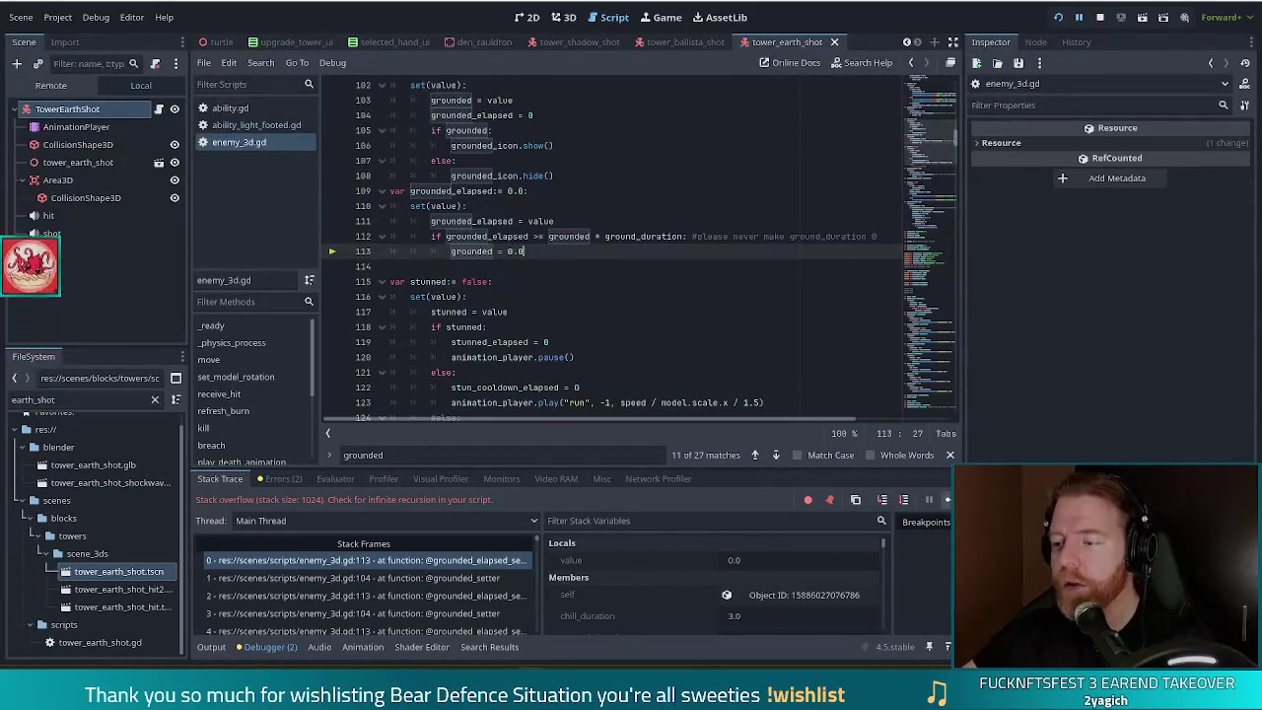
left_click(391, 250)
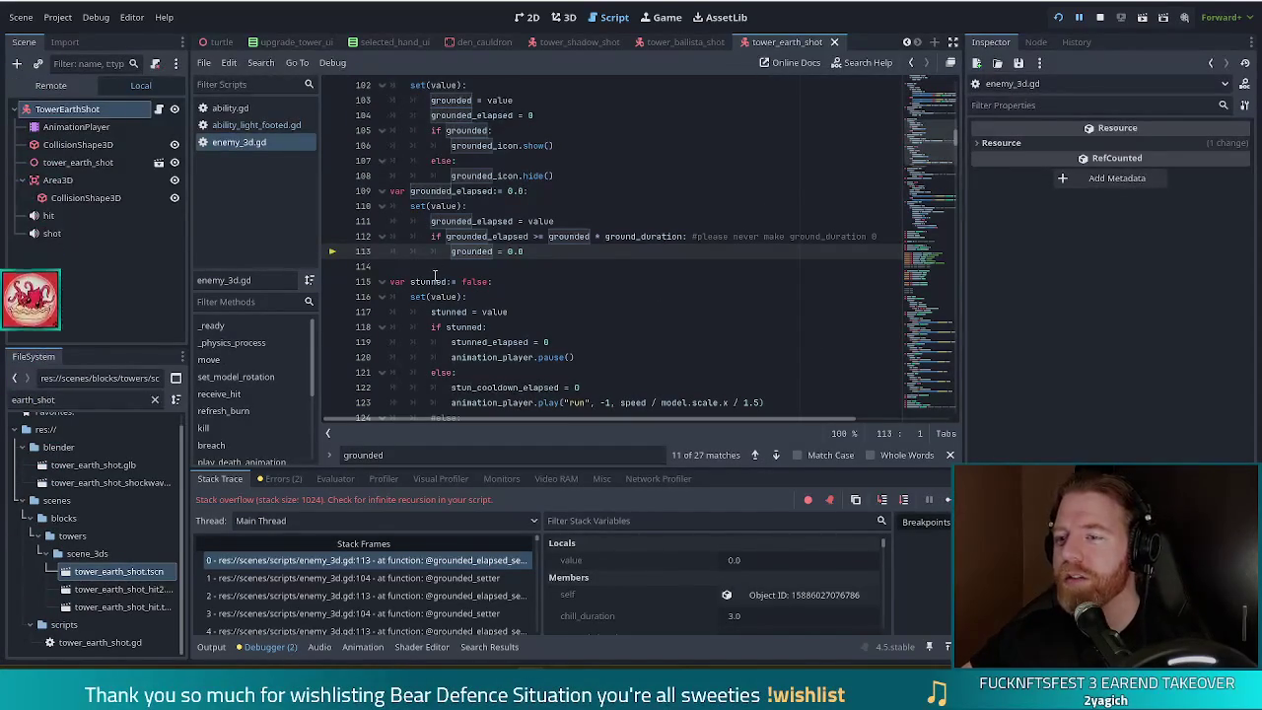
left_click(526, 237)
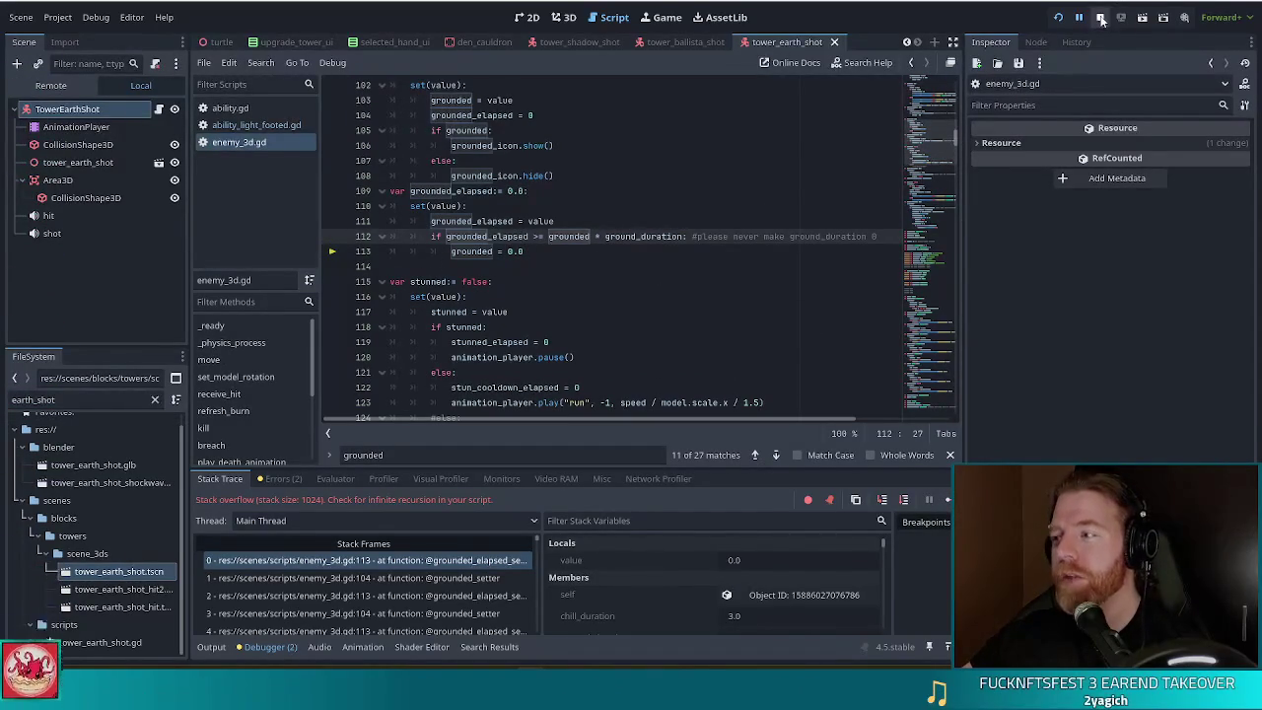
Step: Stop the running game, relaunch it with F5 and start a new game
left_click(1101, 17)
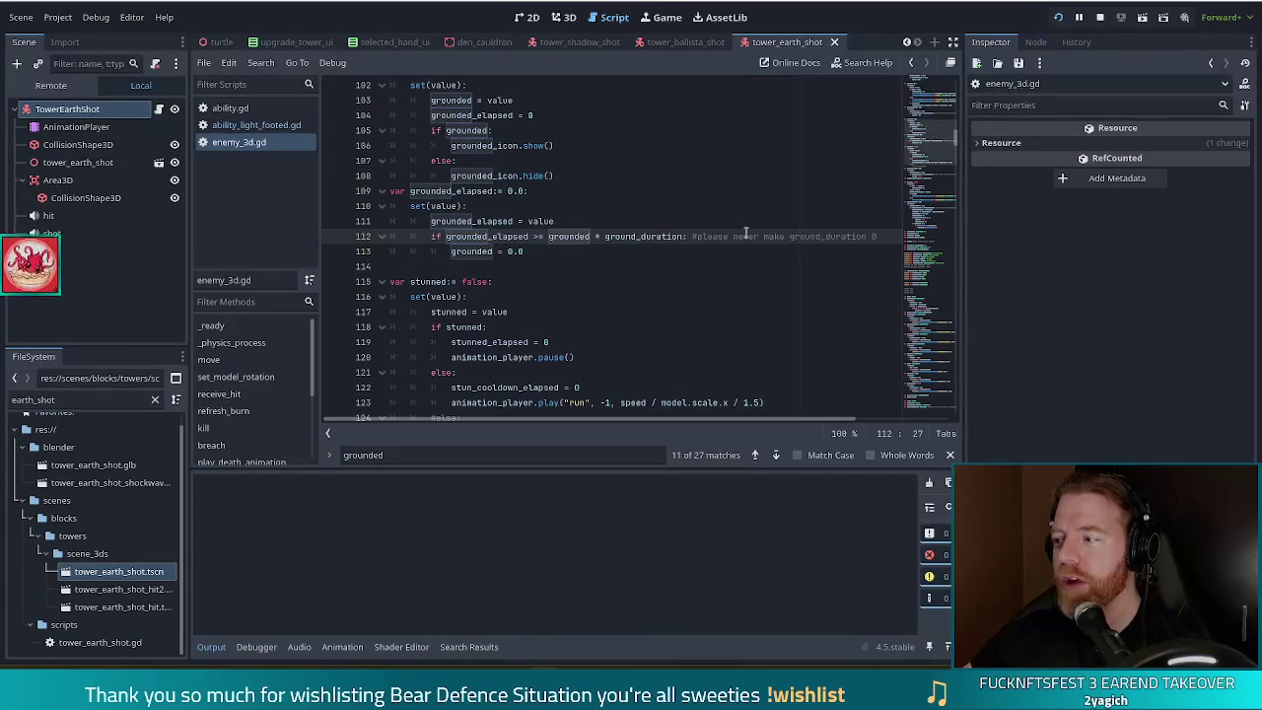
key("F5")
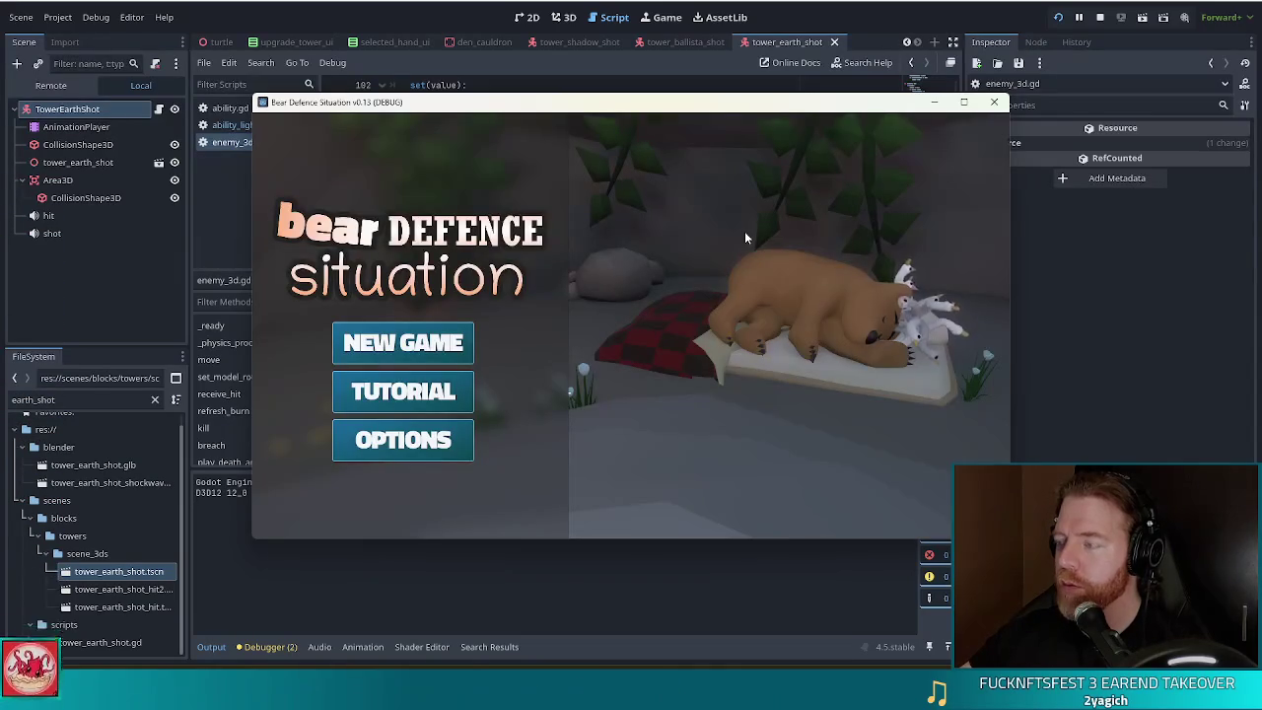
left_click(442, 342)
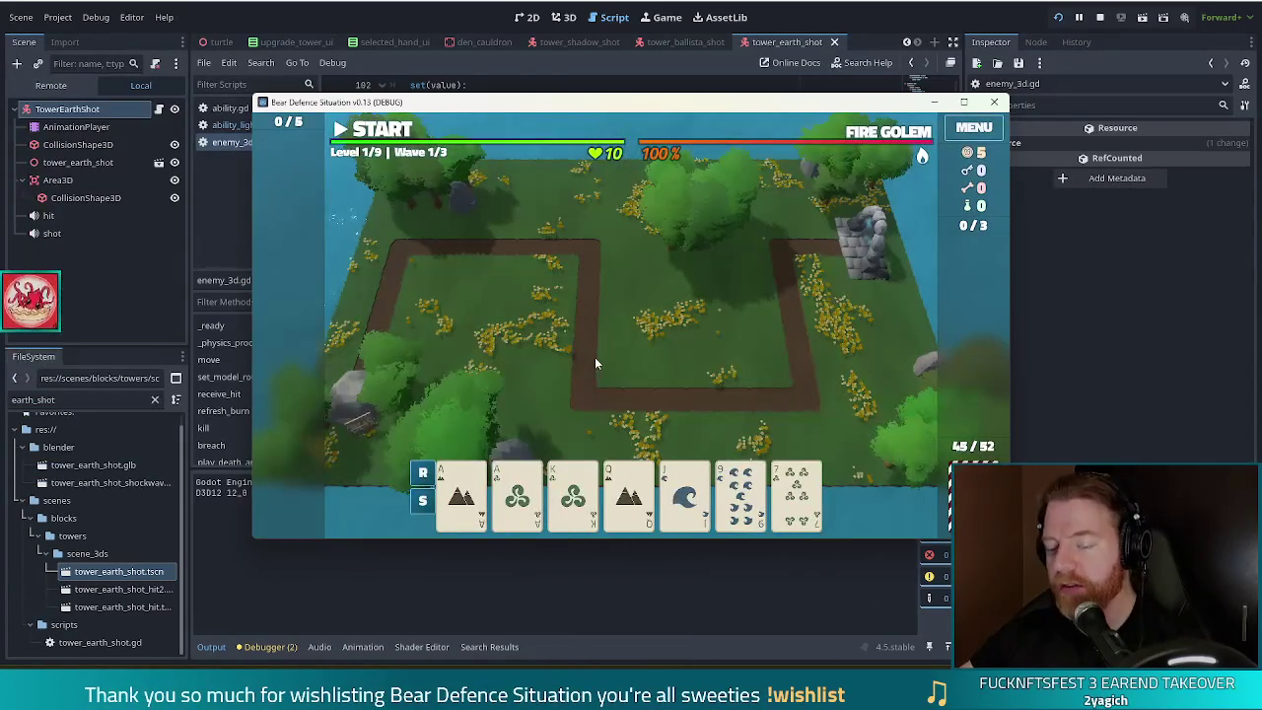
Step: Run the test_kit command in the in-game console to grant test resources
key("grave")
type("test_kit")
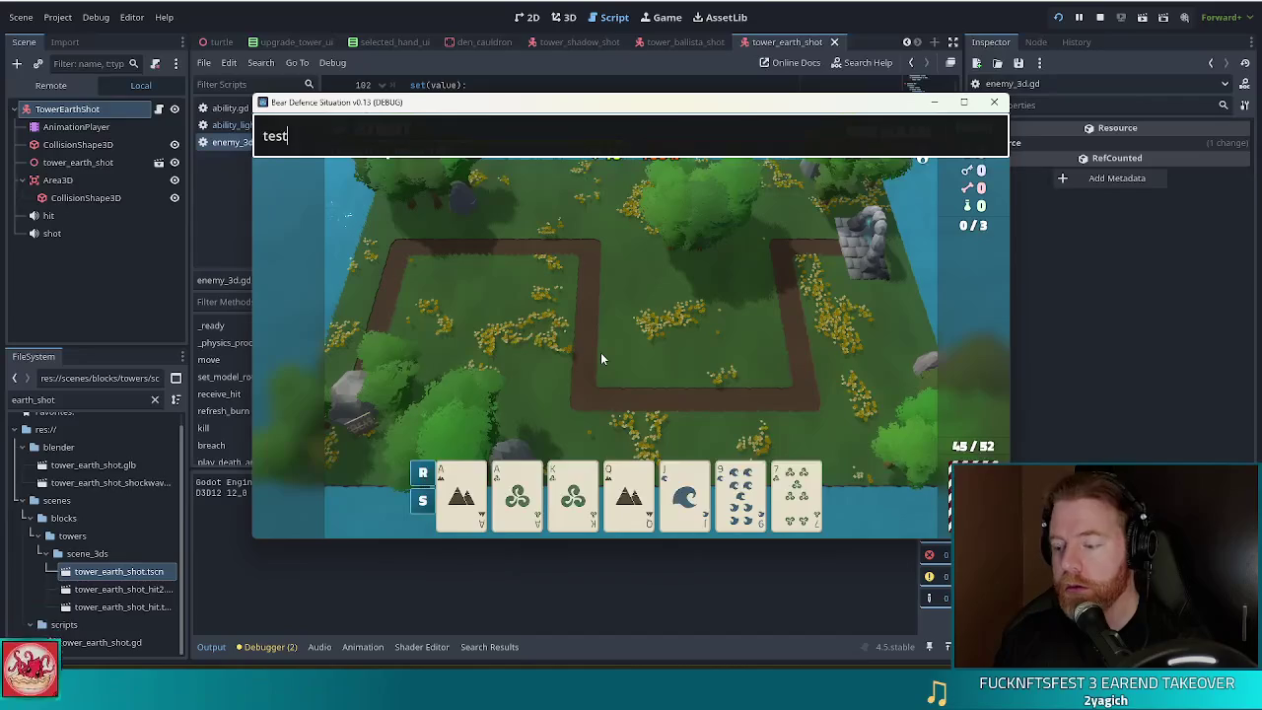
key("Return")
key("grave")
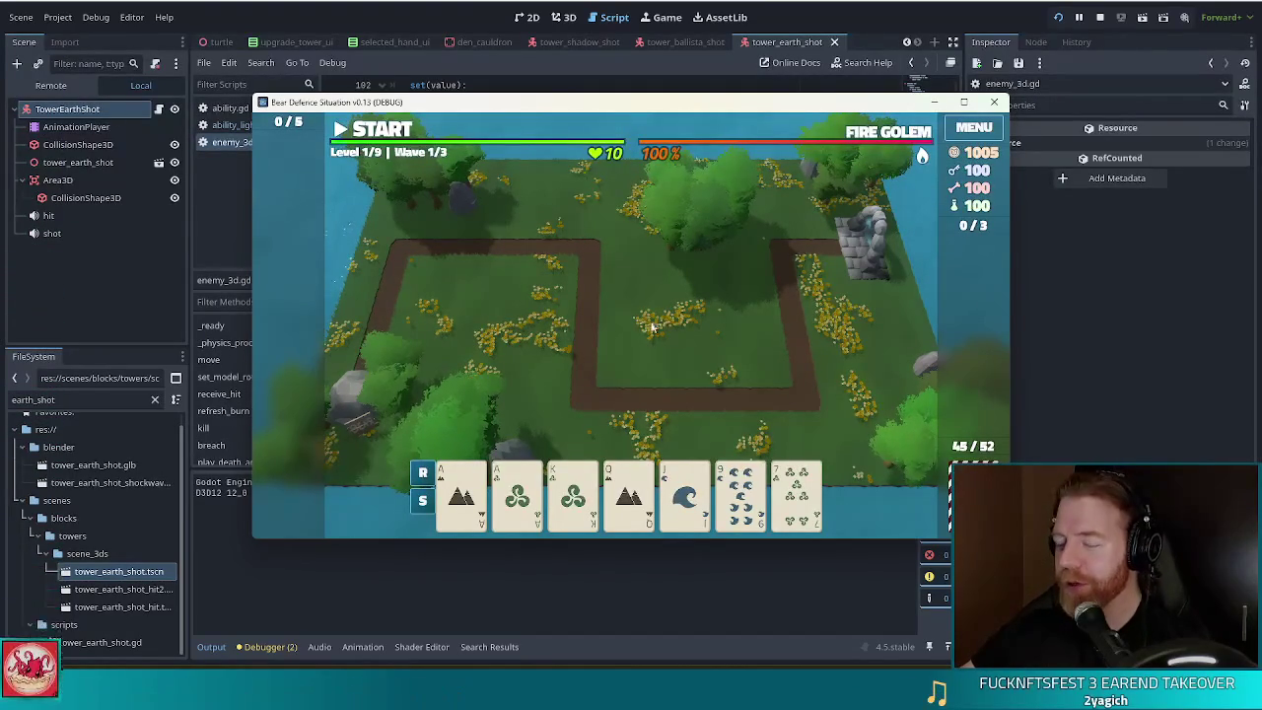
Step: Build an earth tower on the central grass and start the first Fire Golem wave
left_click(464, 502)
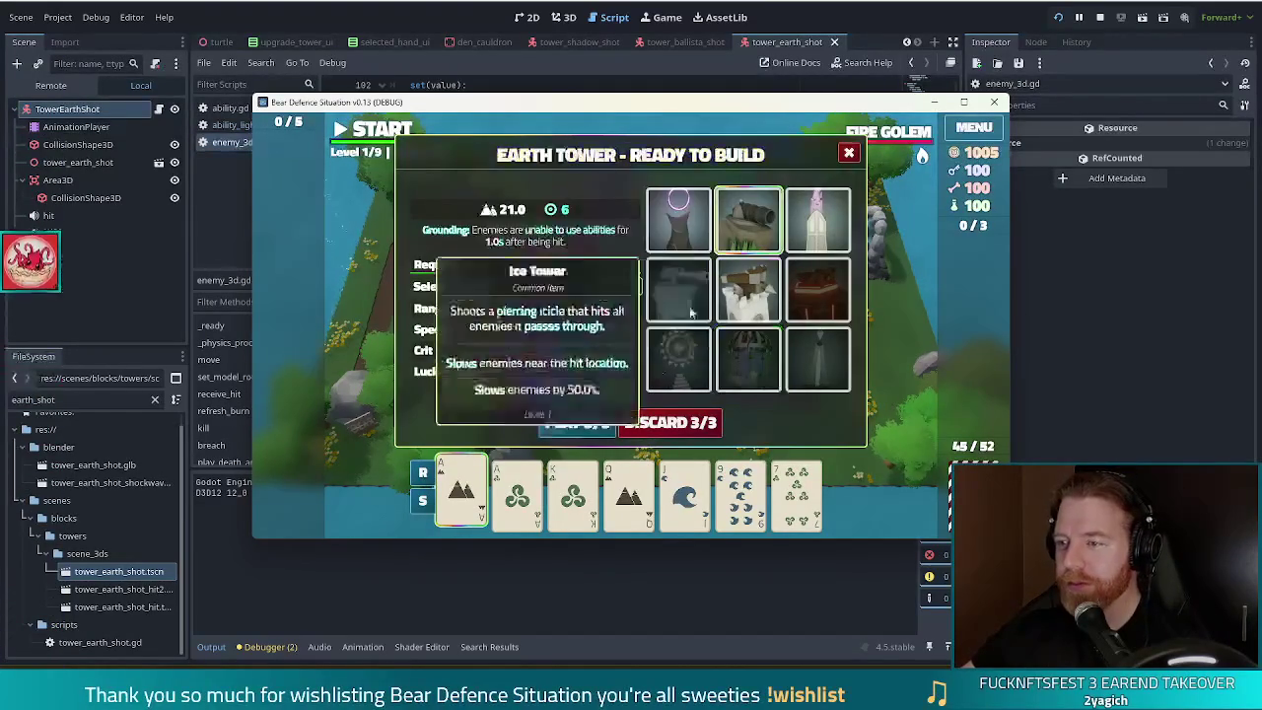
left_click(578, 420)
left_click(744, 350)
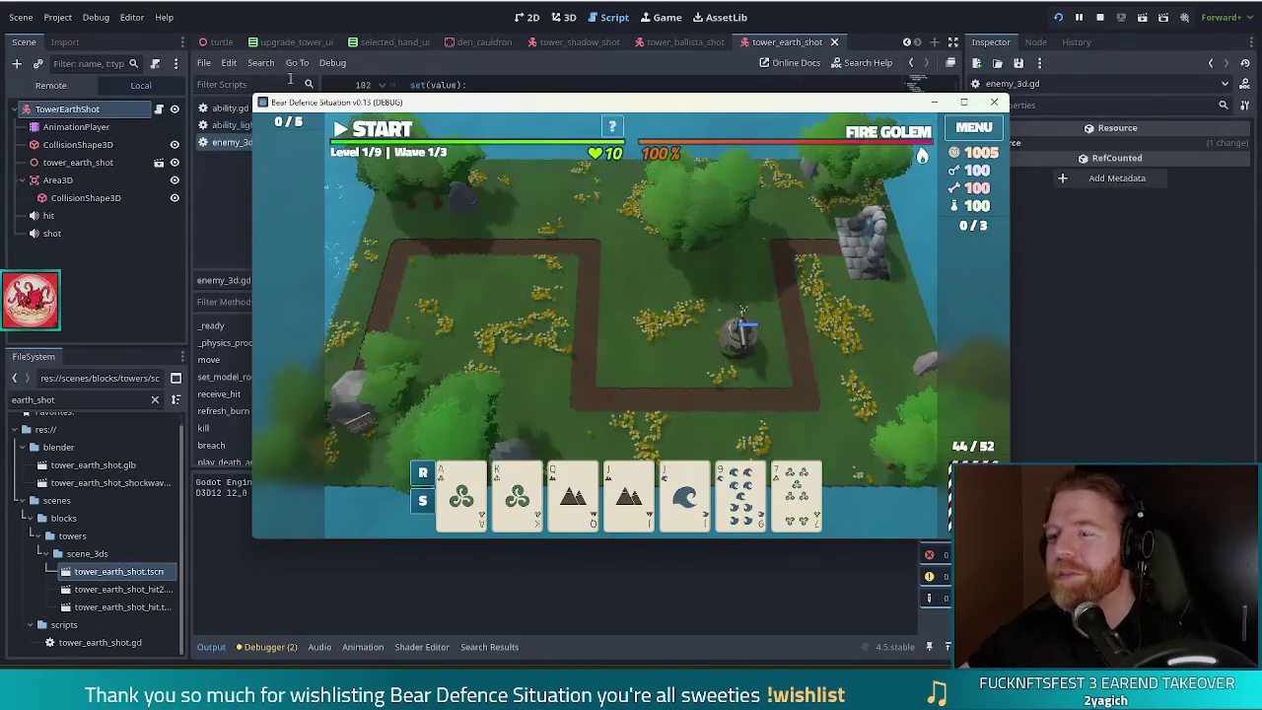
left_click(374, 136)
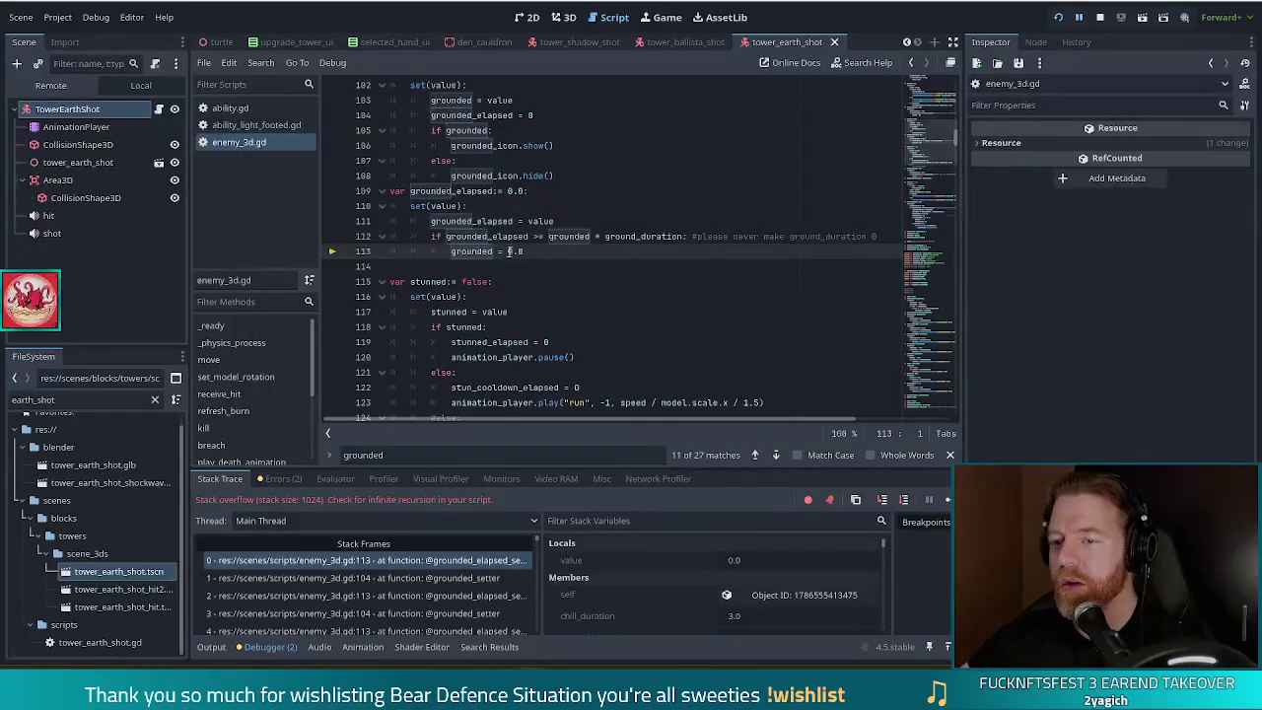
Step: End the crashed debug run with F8, then switch over to the browser
key("F8")
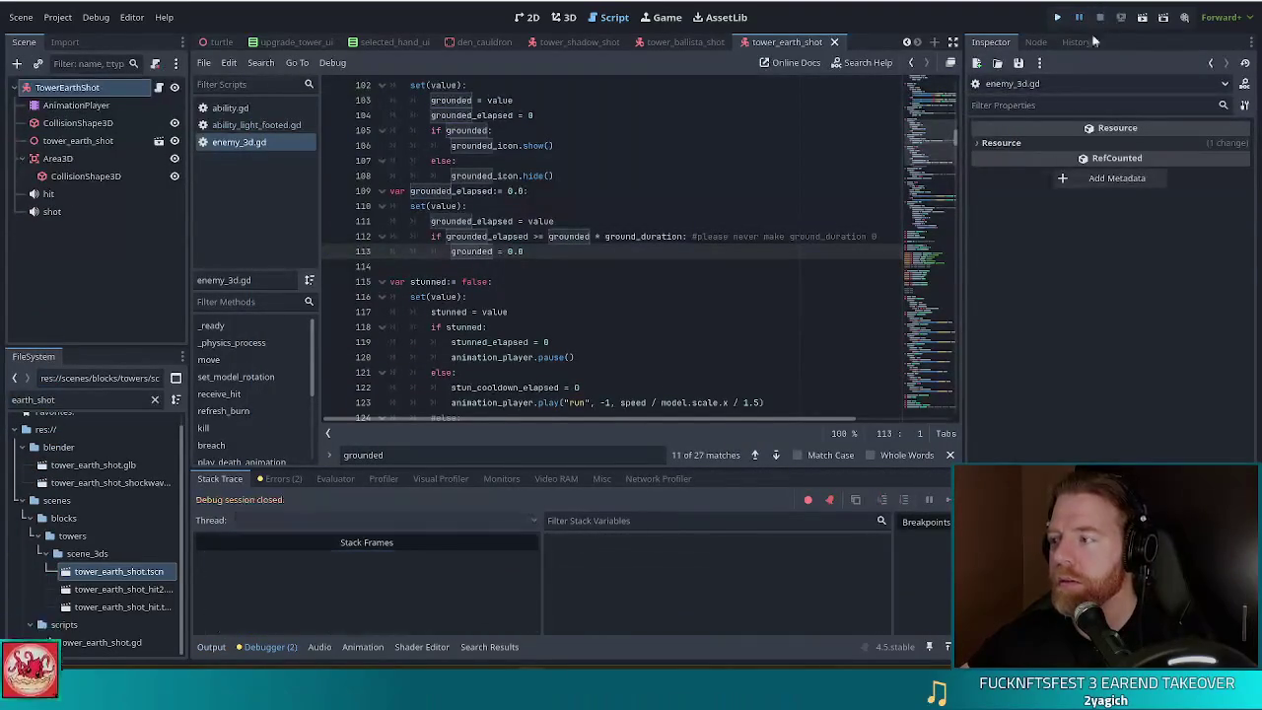
left_click(535, 251)
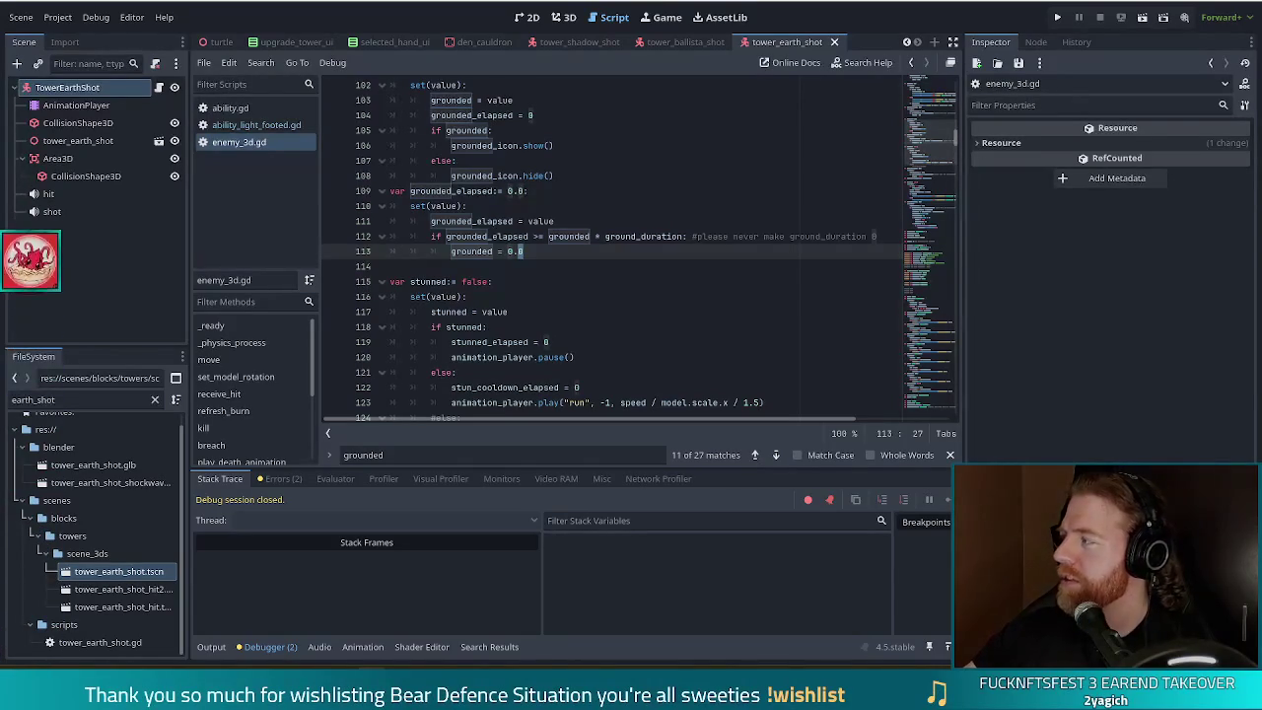
key("alt+Tab")
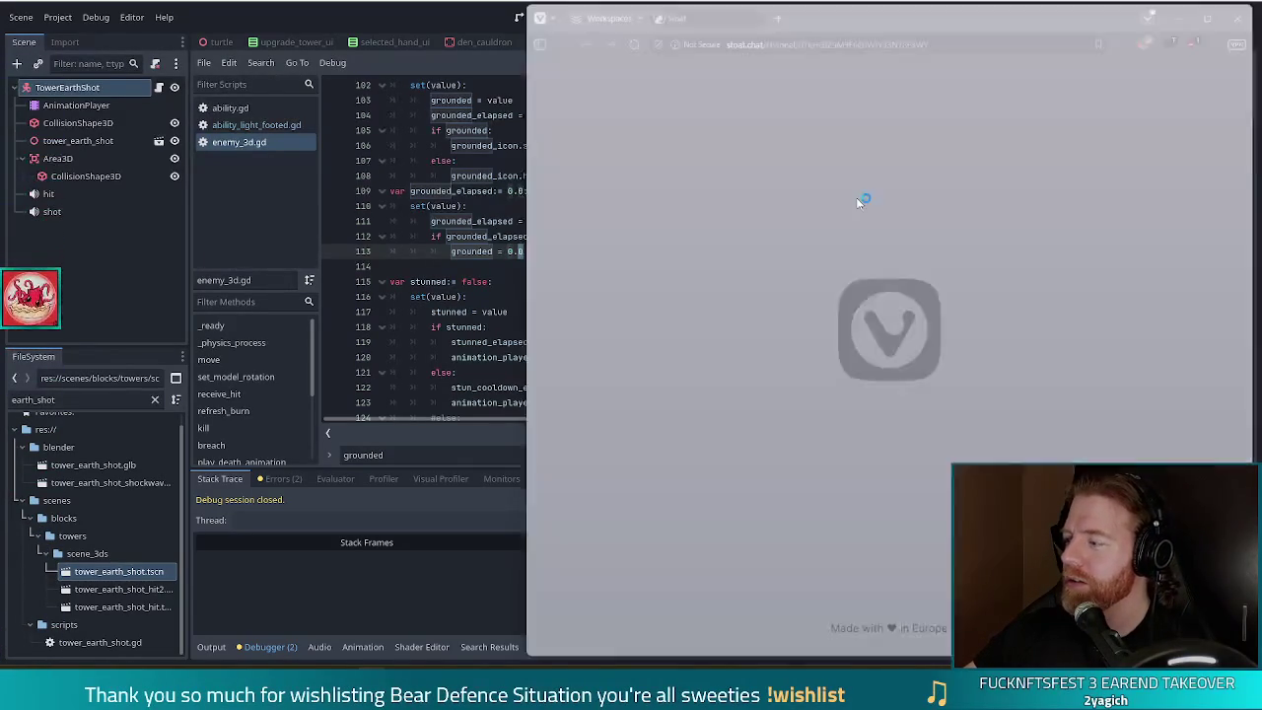
Step: Move the browser window aside, view the other shared cat photo, then close the viewer
mouse_move(975, 24)
left_mouse_down()
mouse_move(639, 24)
mouse_move(650, 20)
left_mouse_up()
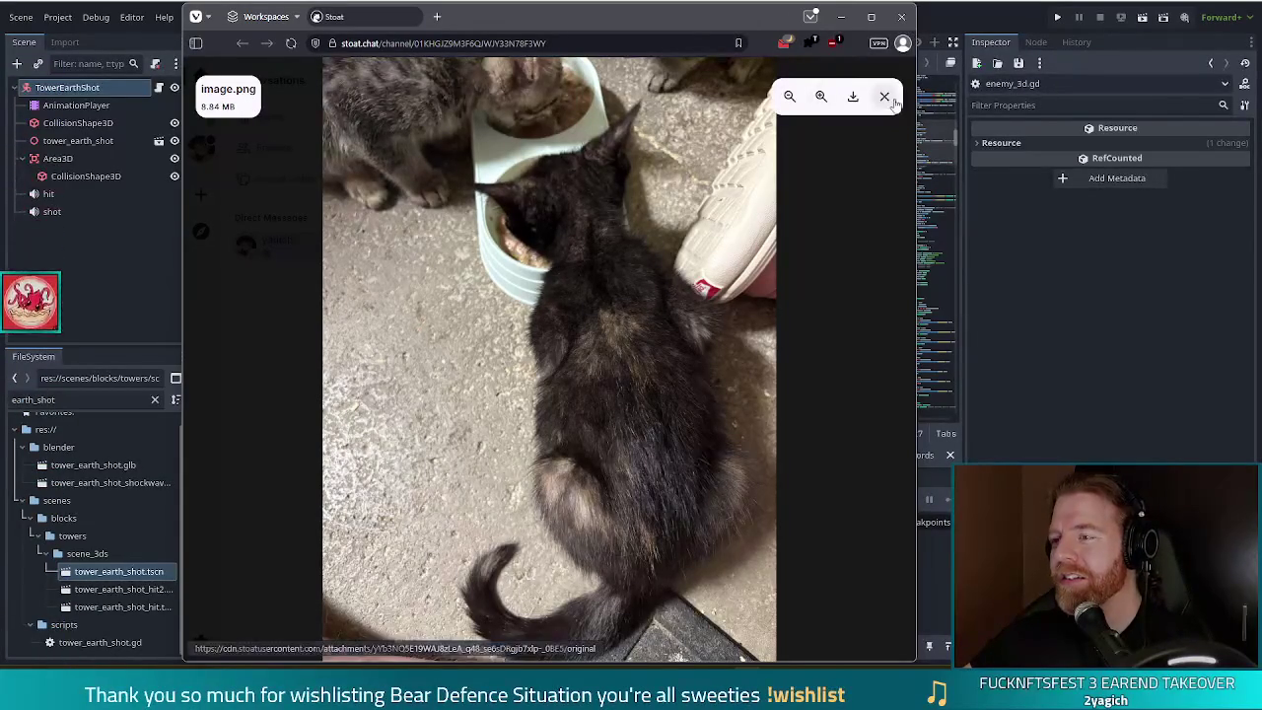
key("Escape")
left_click(486, 448)
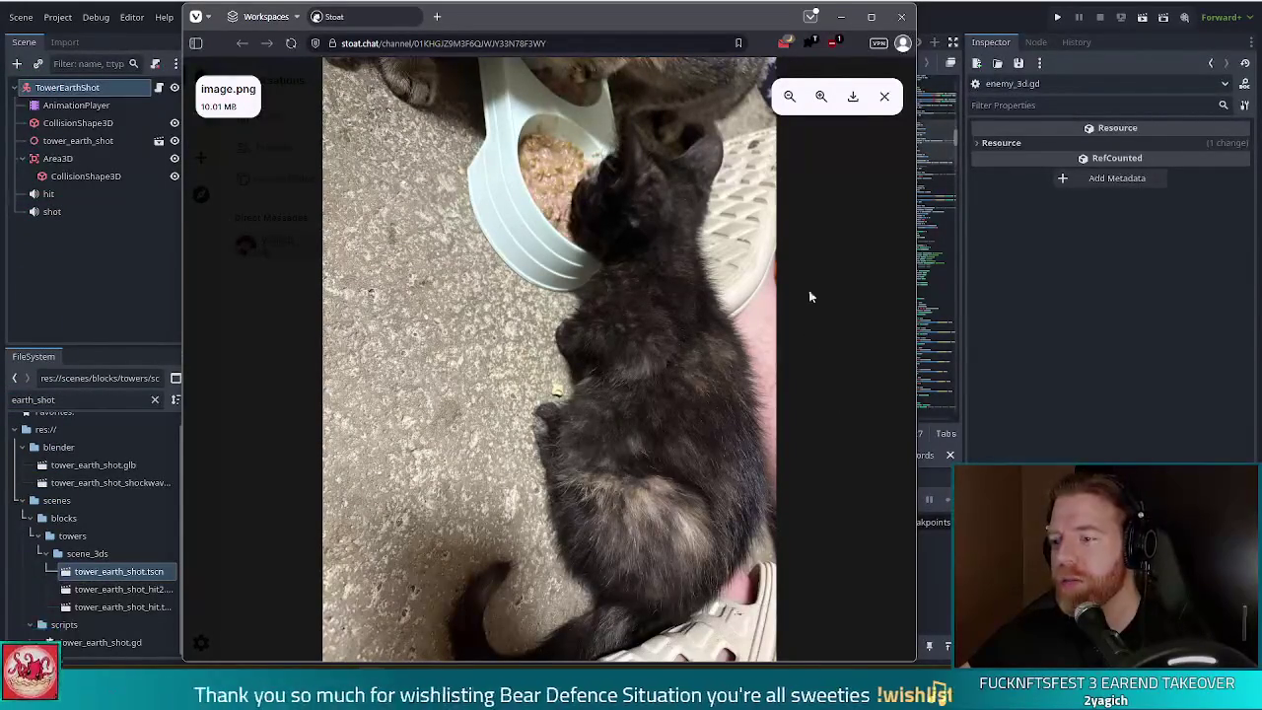
left_click(884, 95)
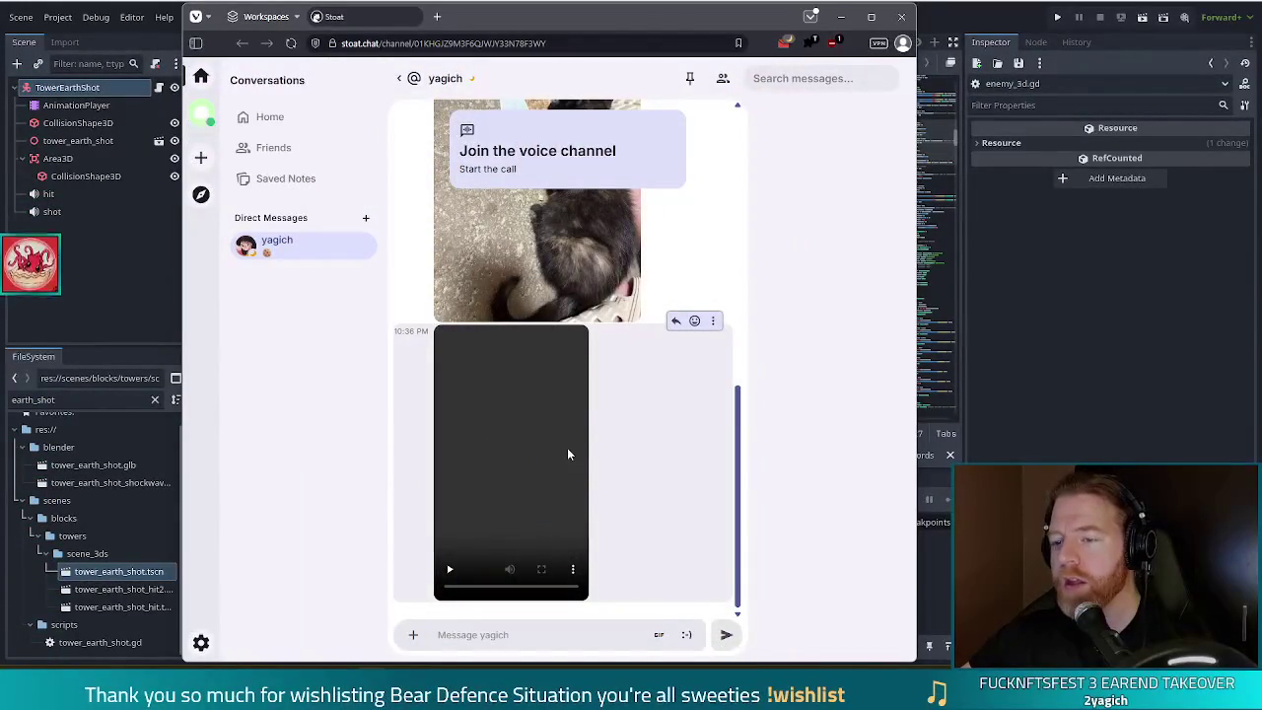
Step: Play the kitten video fullscreen to the end, then close the browser window
left_click(450, 571)
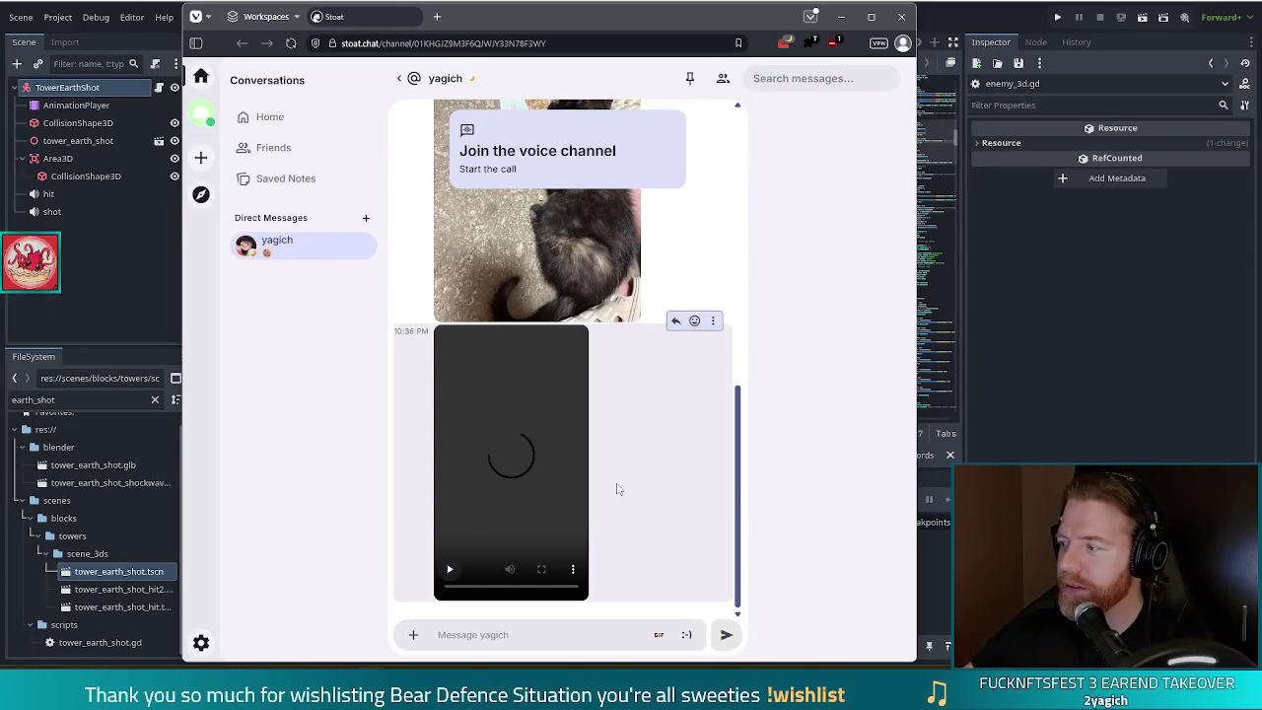
left_click(450, 569)
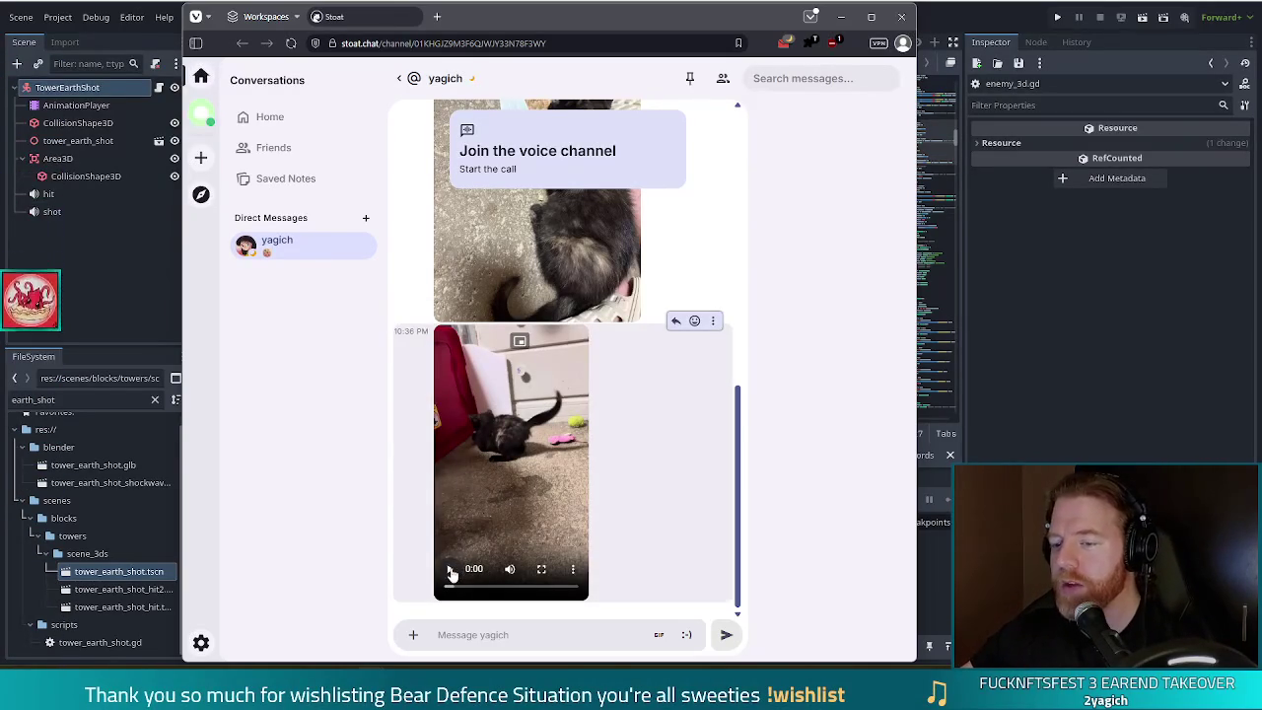
left_click(541, 569)
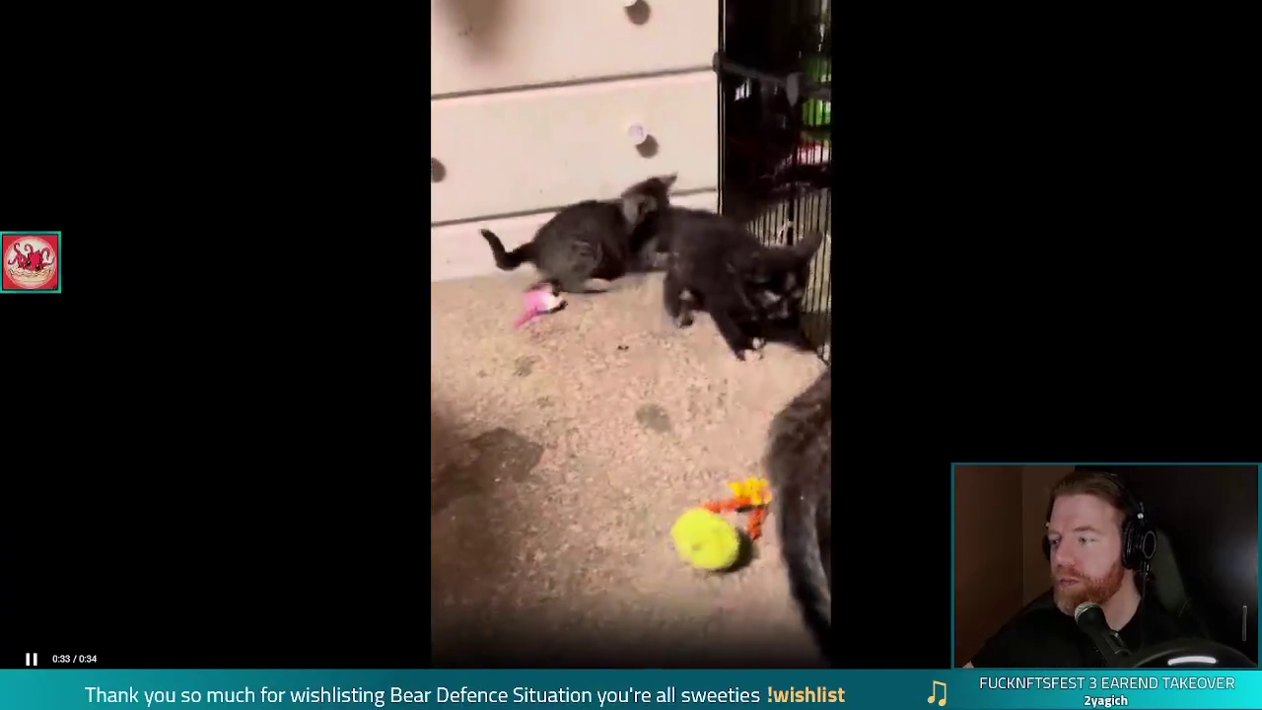
key("Escape")
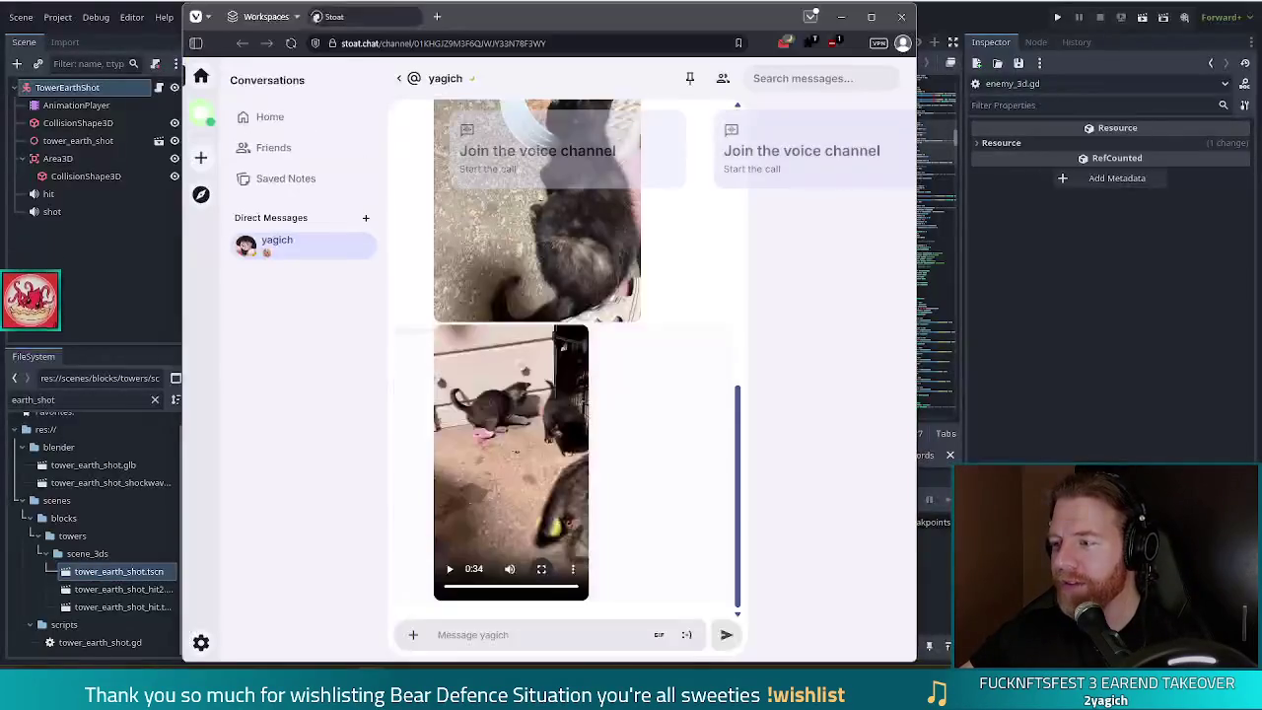
left_click(908, 17)
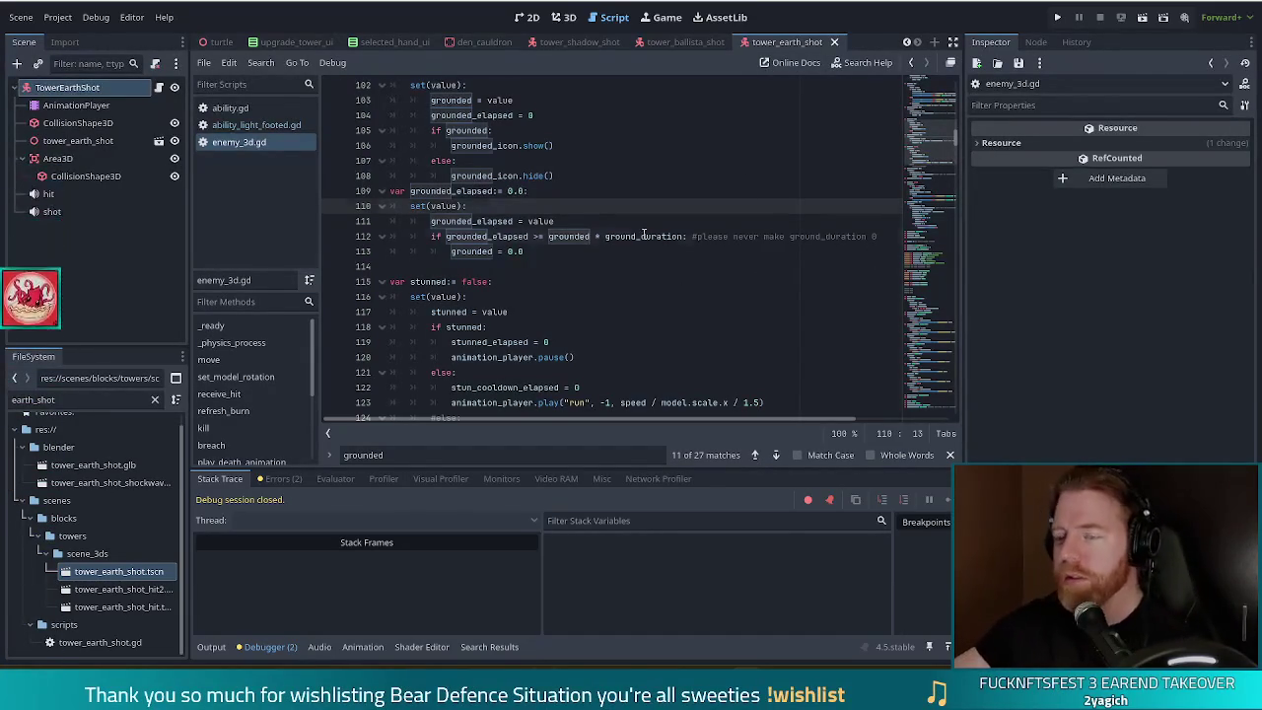
left_click(511, 237)
left_click(545, 253)
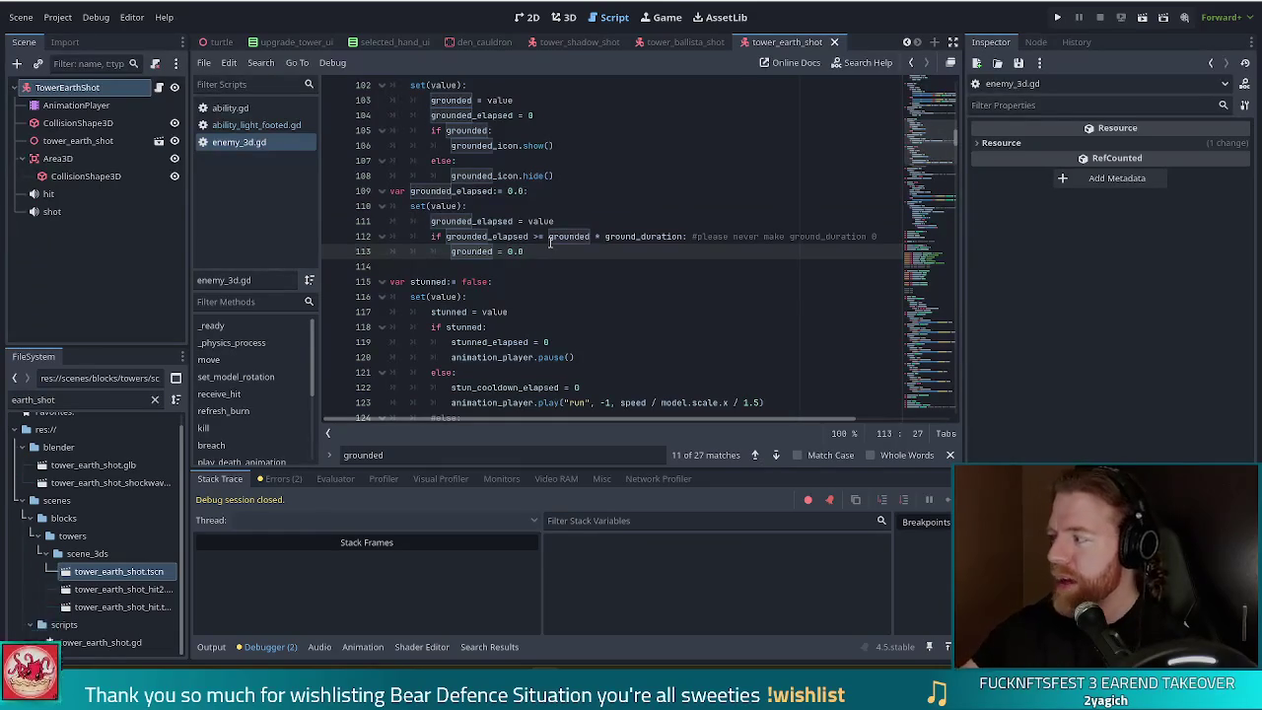
mouse_move(549, 243)
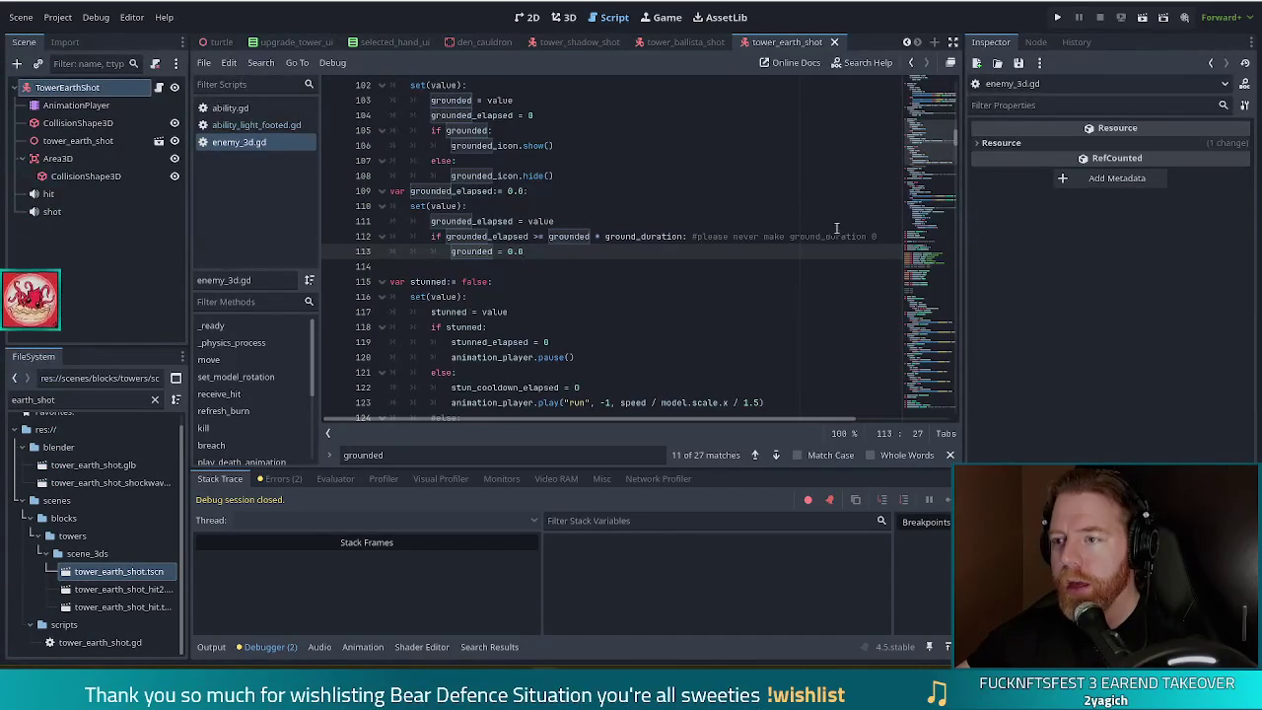
left_click(530, 237)
left_click(647, 237)
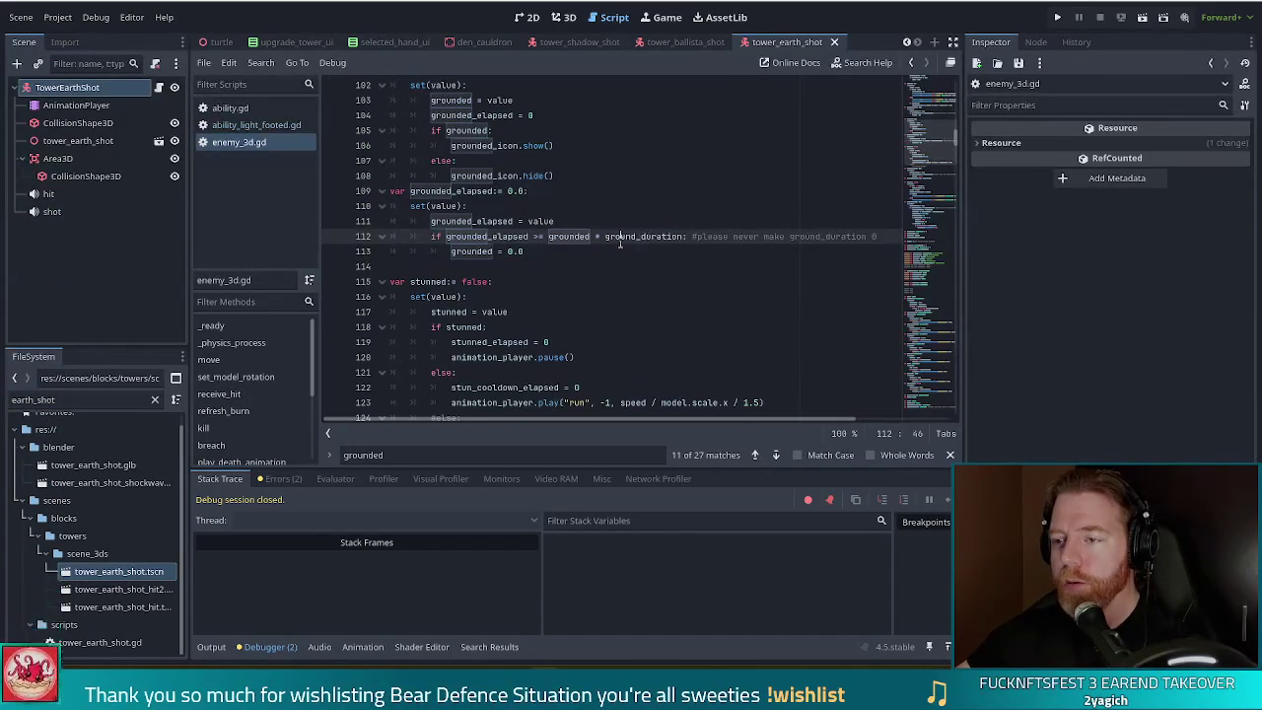
key("Left")
key("Left")
key("Left")
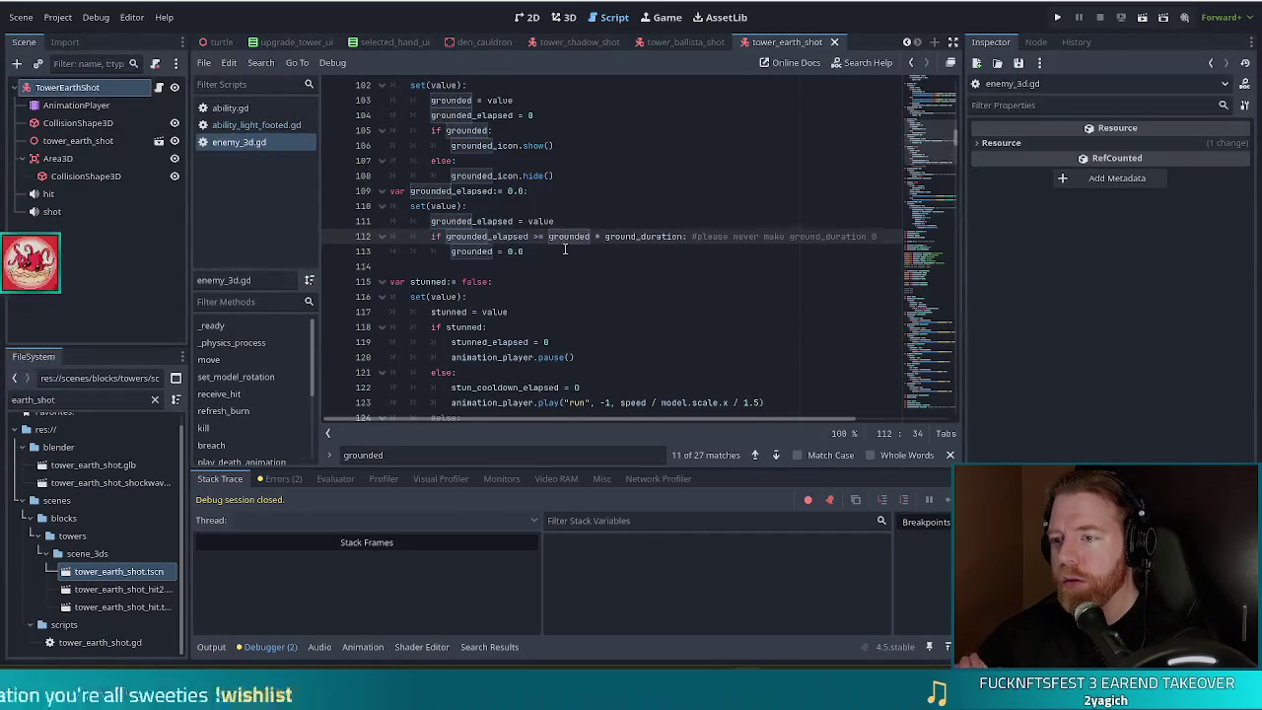
left_click(686, 236)
Step: Append 'and grounded != 0.0' to line 112's condition and run the project with F5
type("an")
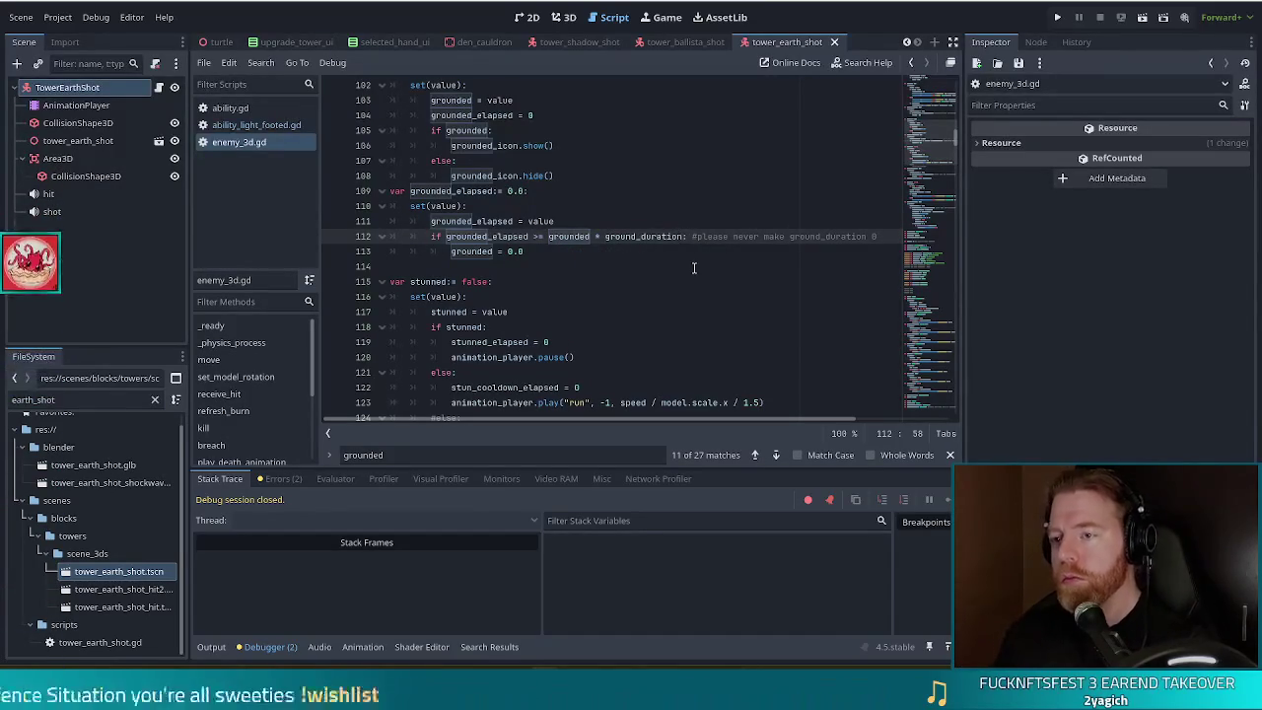
type("d ")
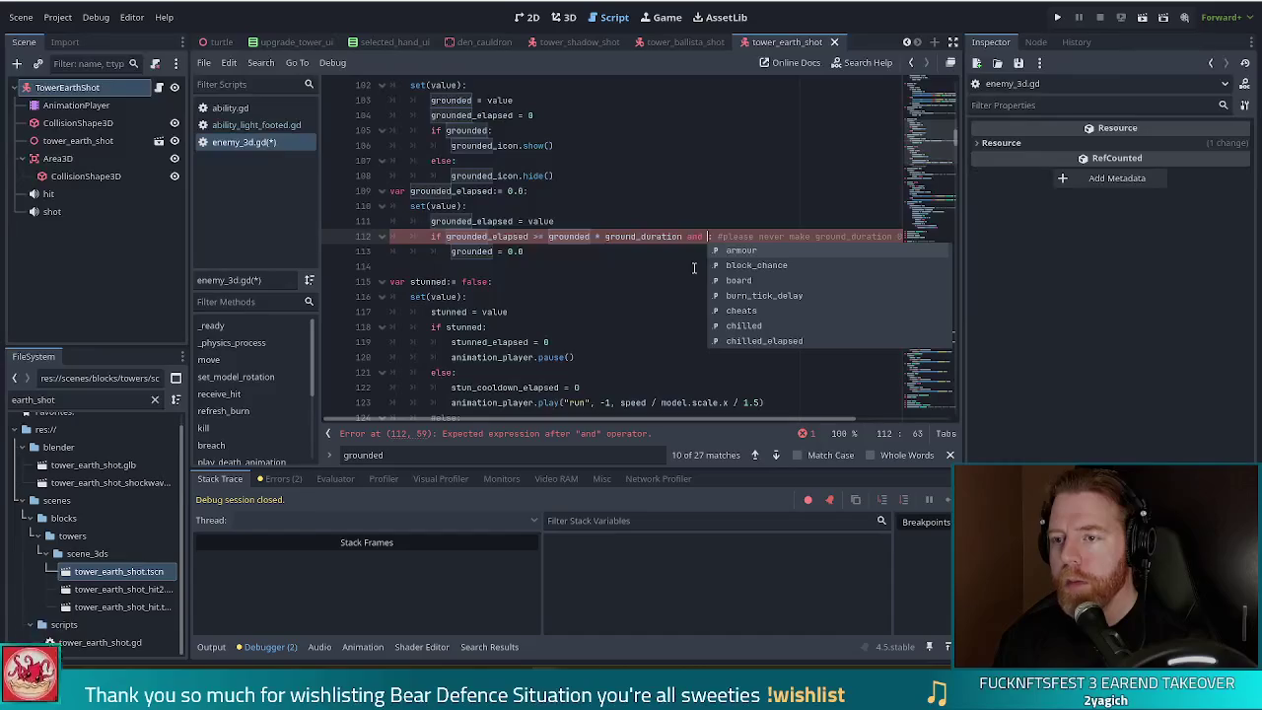
type("grou")
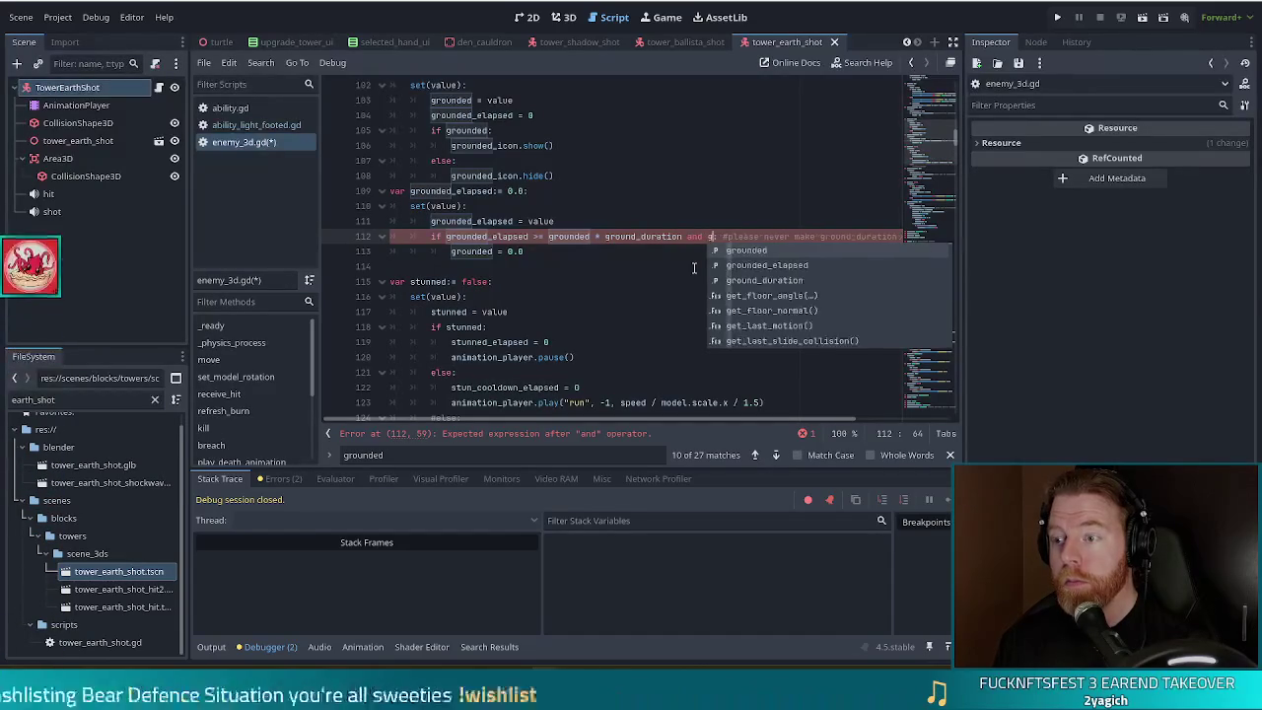
key("Return")
type("!= ")
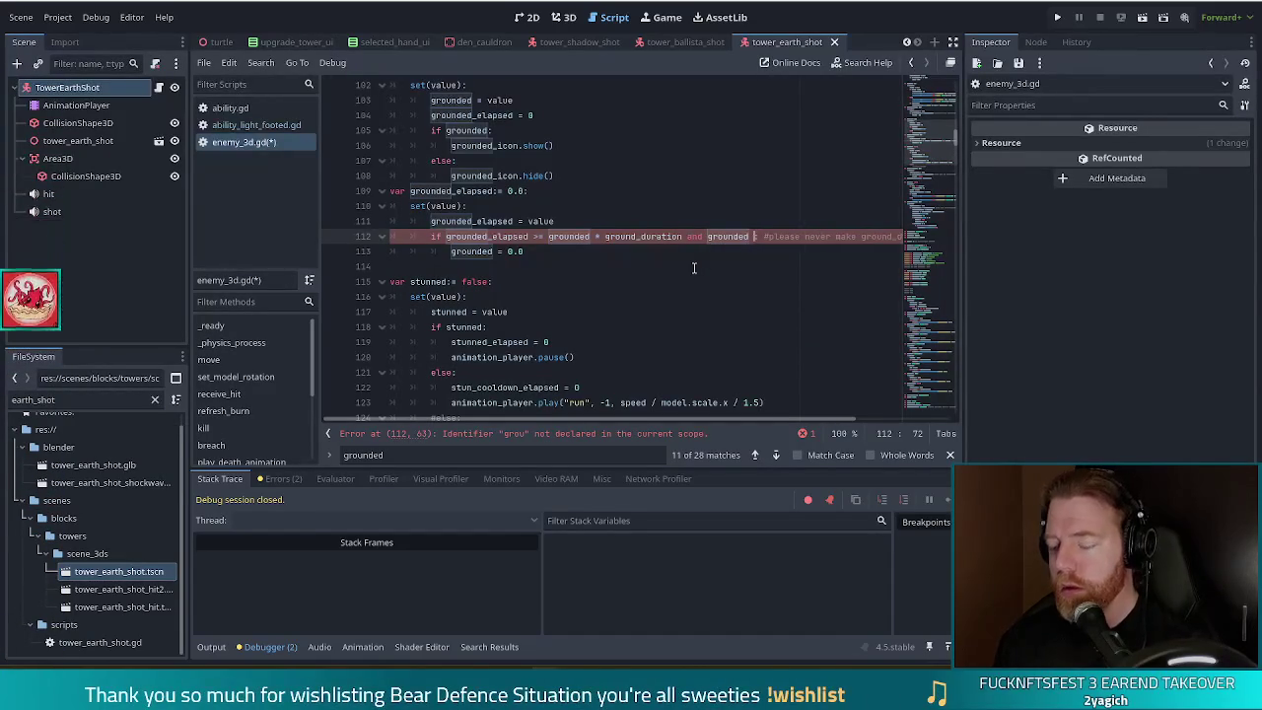
type("0.")
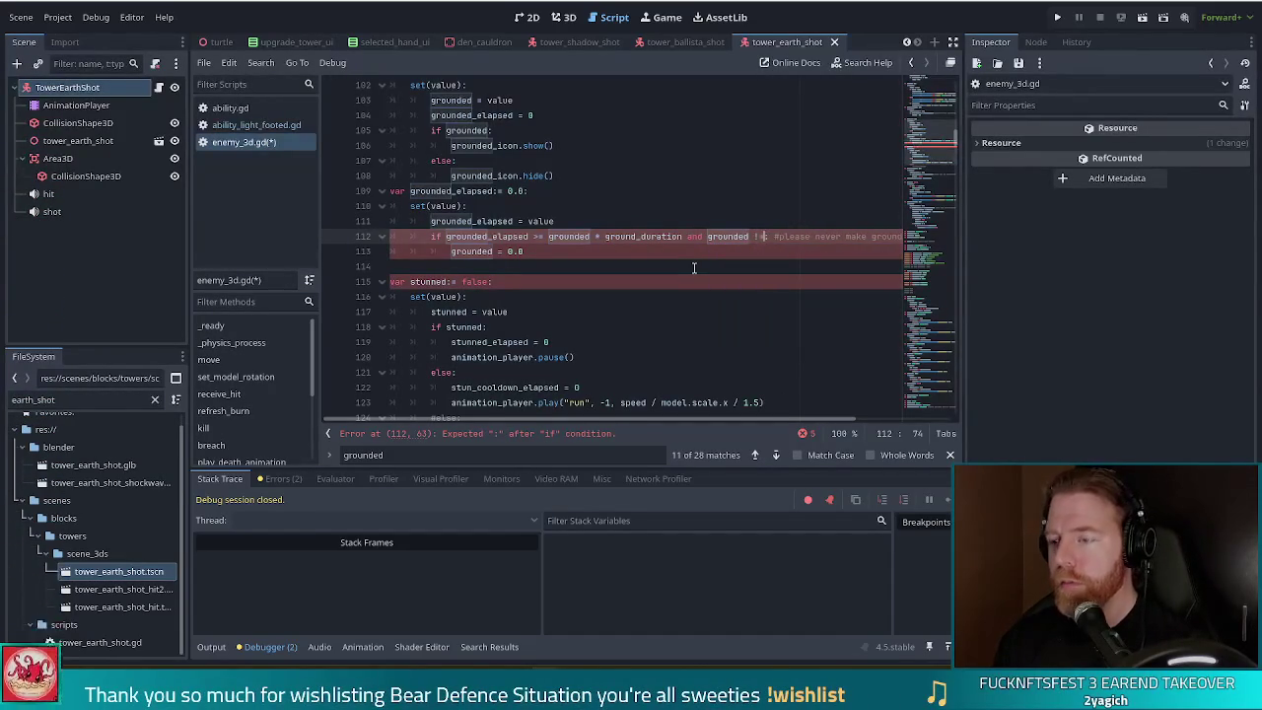
type("0")
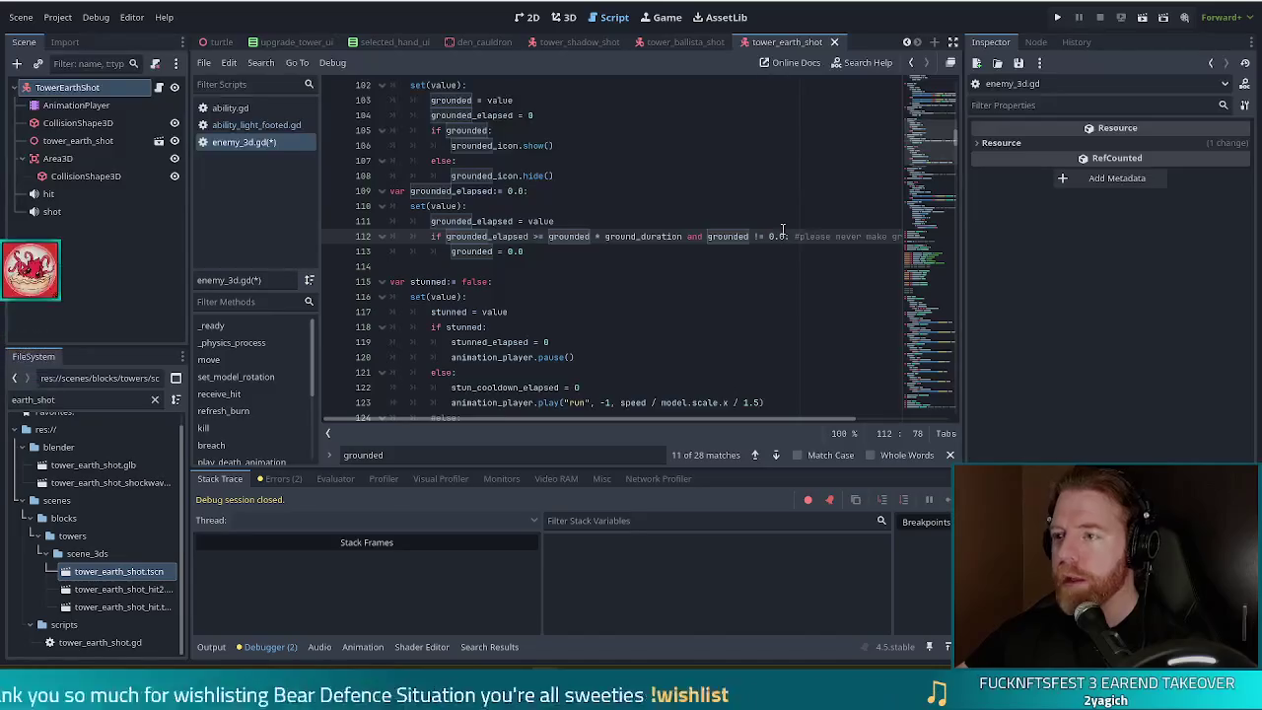
key("F5")
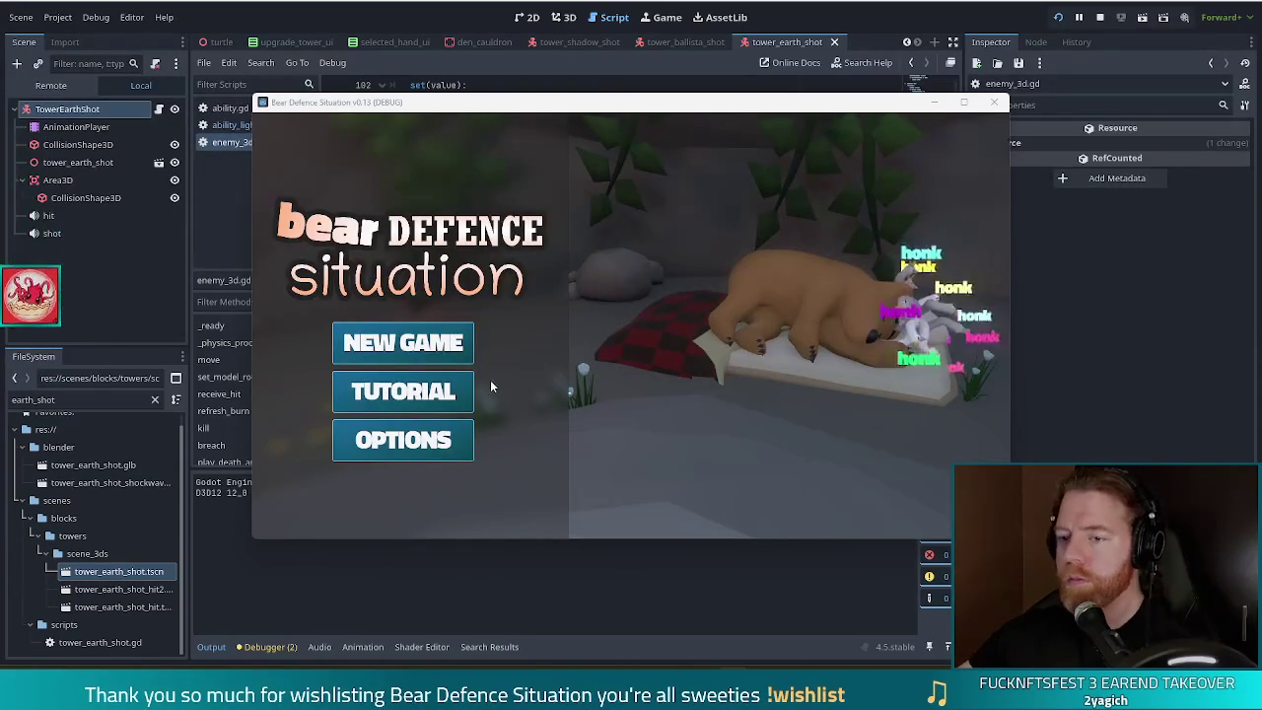
Step: Start a new game, reposition the game window and open the debug console on the Level 1 map
left_click(419, 342)
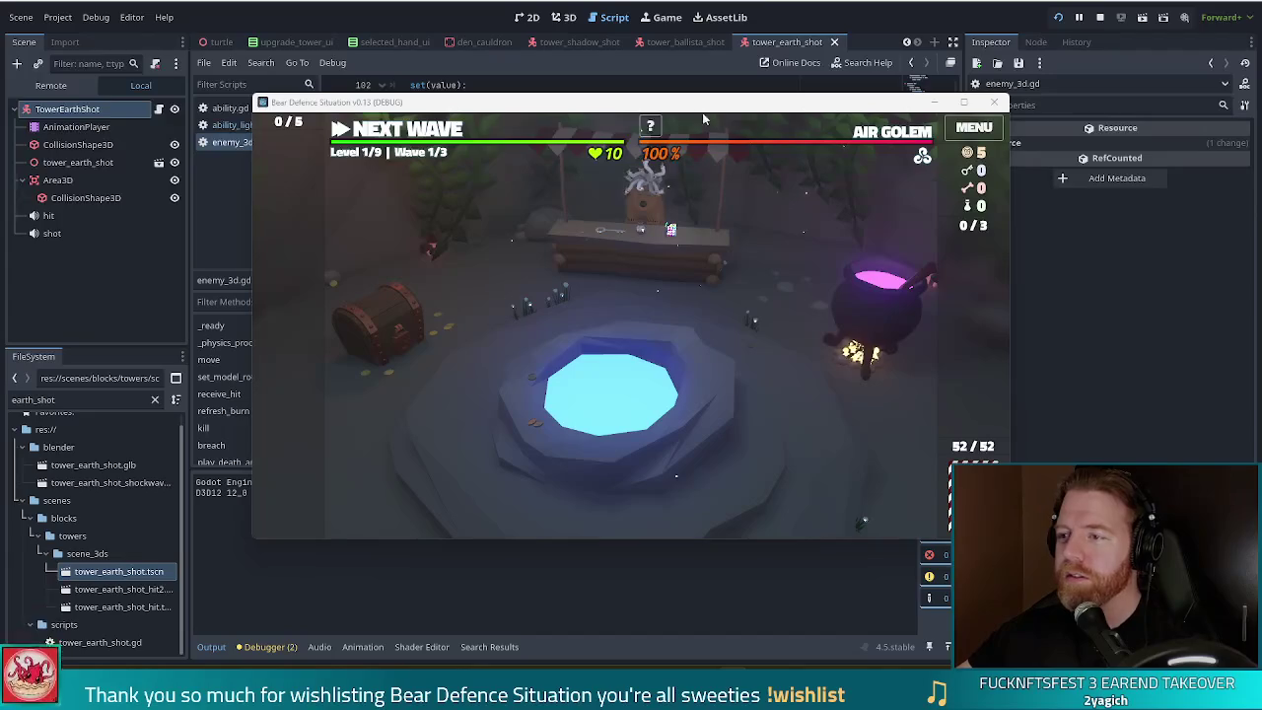
left_click_drag(743, 116, 705, 97)
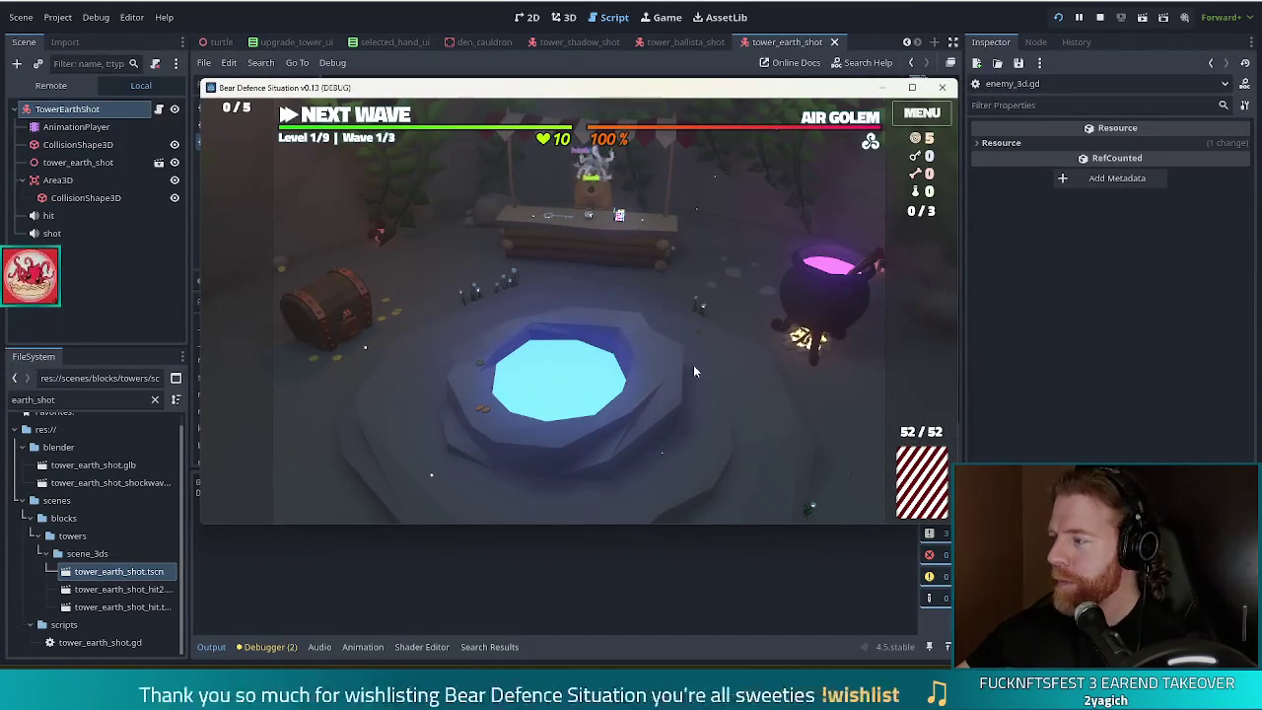
mouse_move(427, 131)
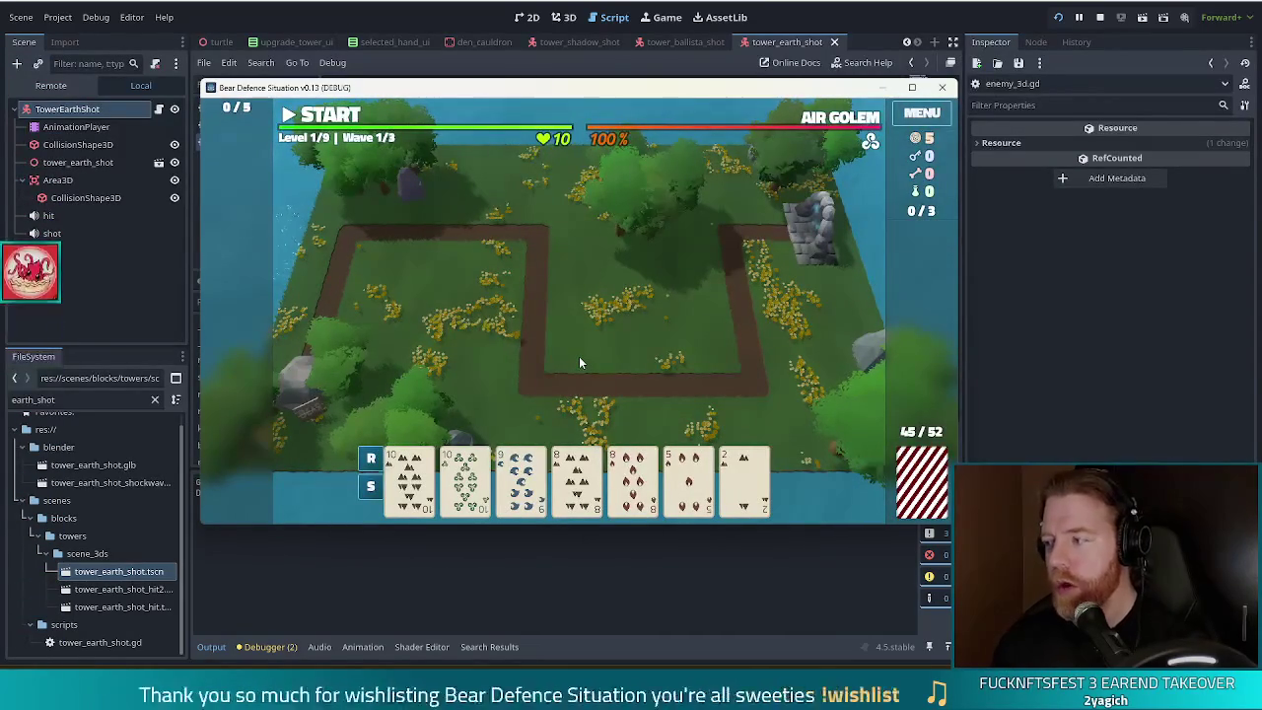
key("grave")
Step: Enter the test_kit cheat in the in-game console
type("test_k")
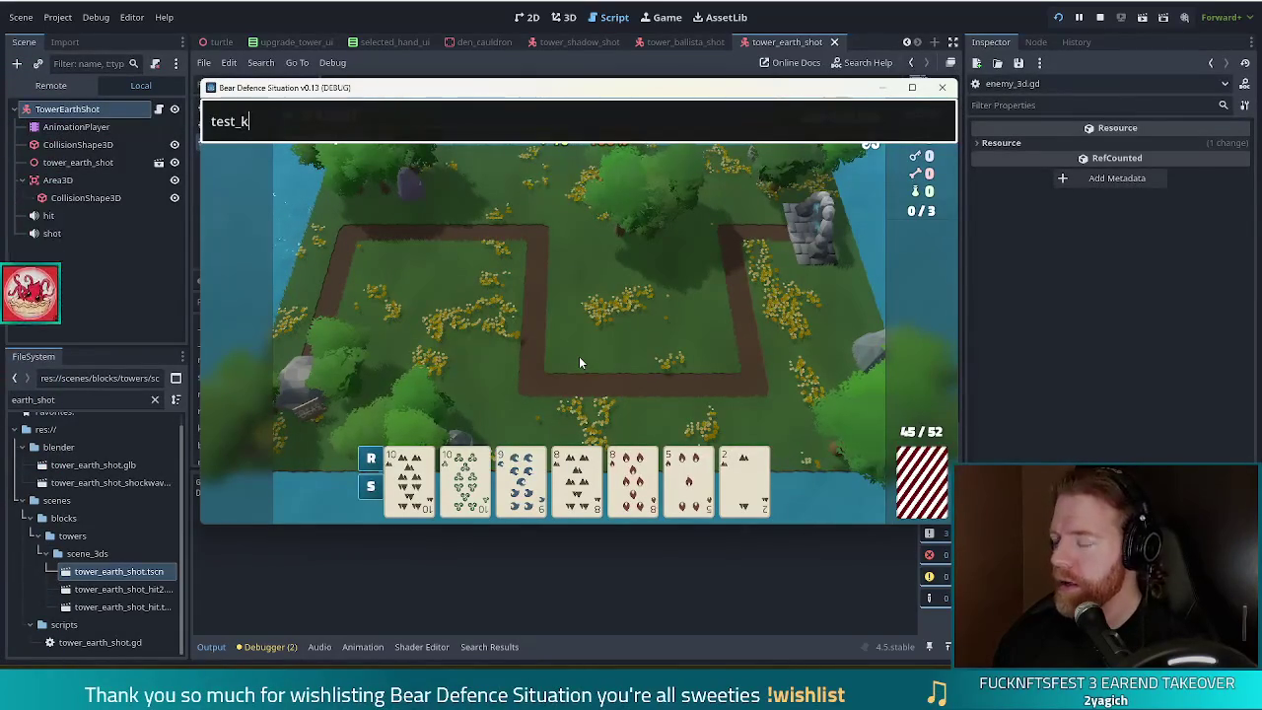
type("it")
key("Return")
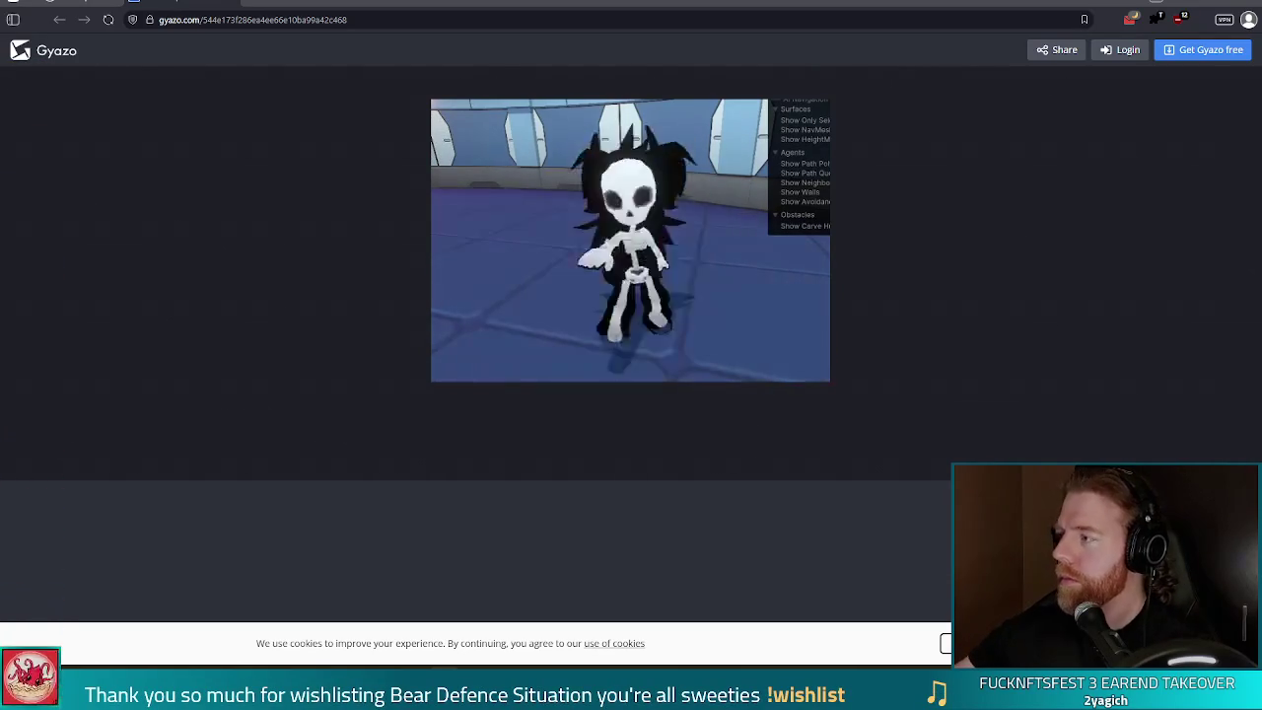
Step: Return from the Gyazo page to the running Godot game
left_click(1242, 7)
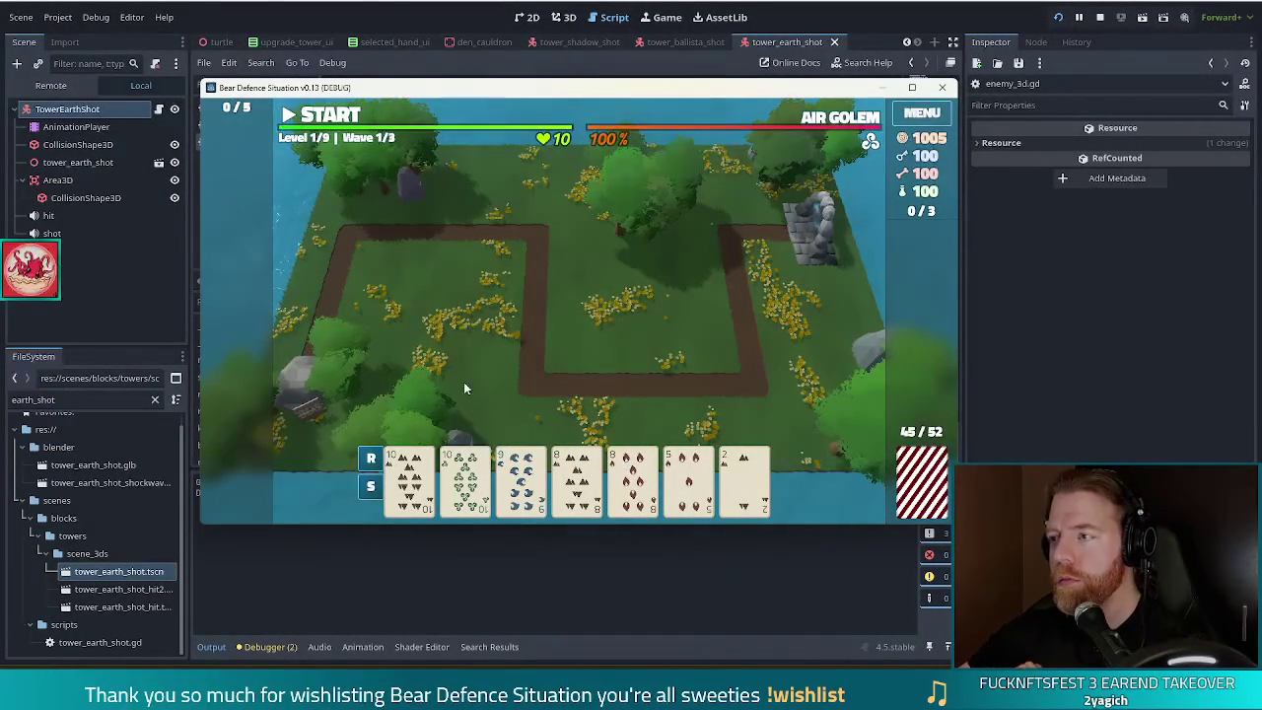
Step: Play the 10 of Earth card as an Earth Tower inside the path bend and start the Air Golem wave
left_click(410, 504)
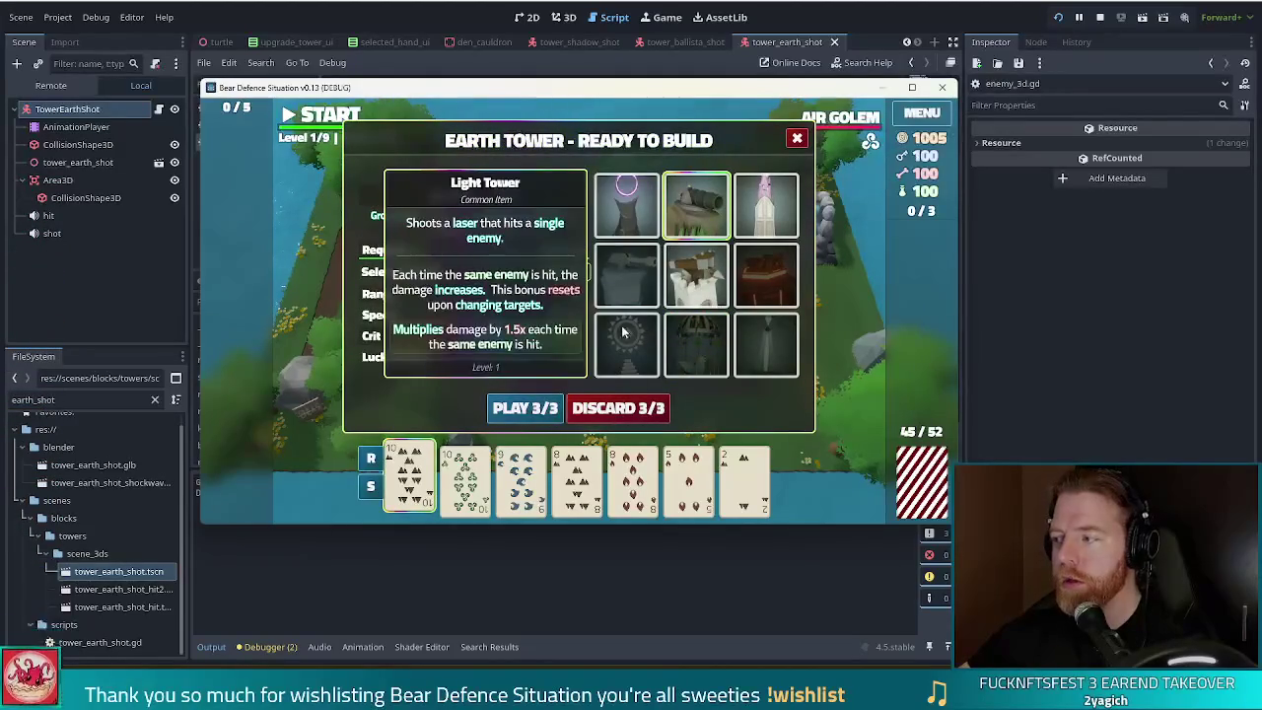
left_click(525, 407)
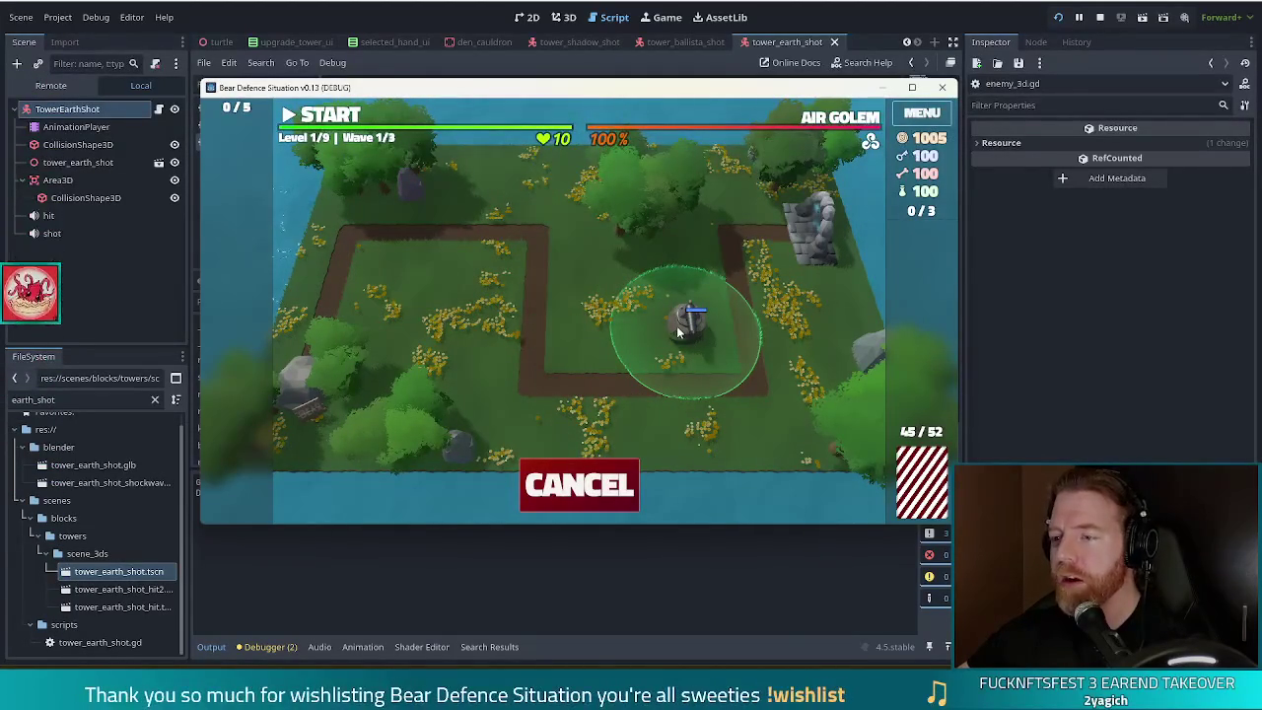
left_click(679, 328)
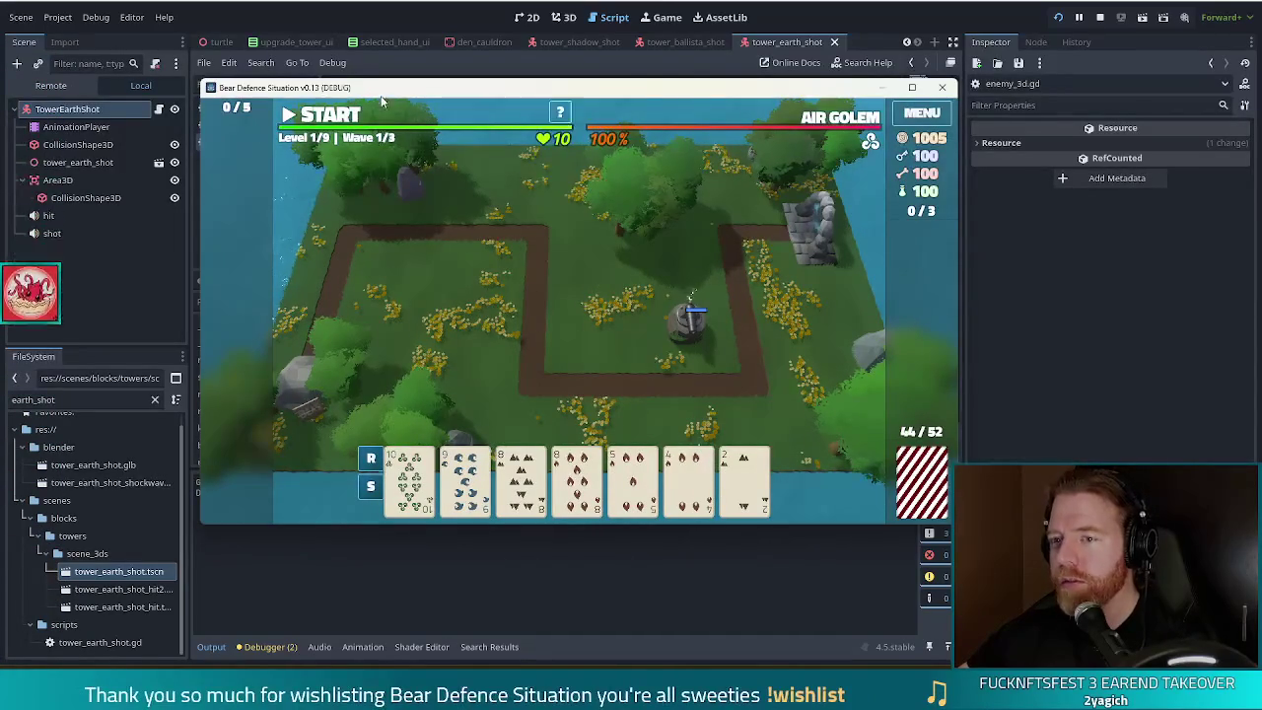
left_click(352, 125)
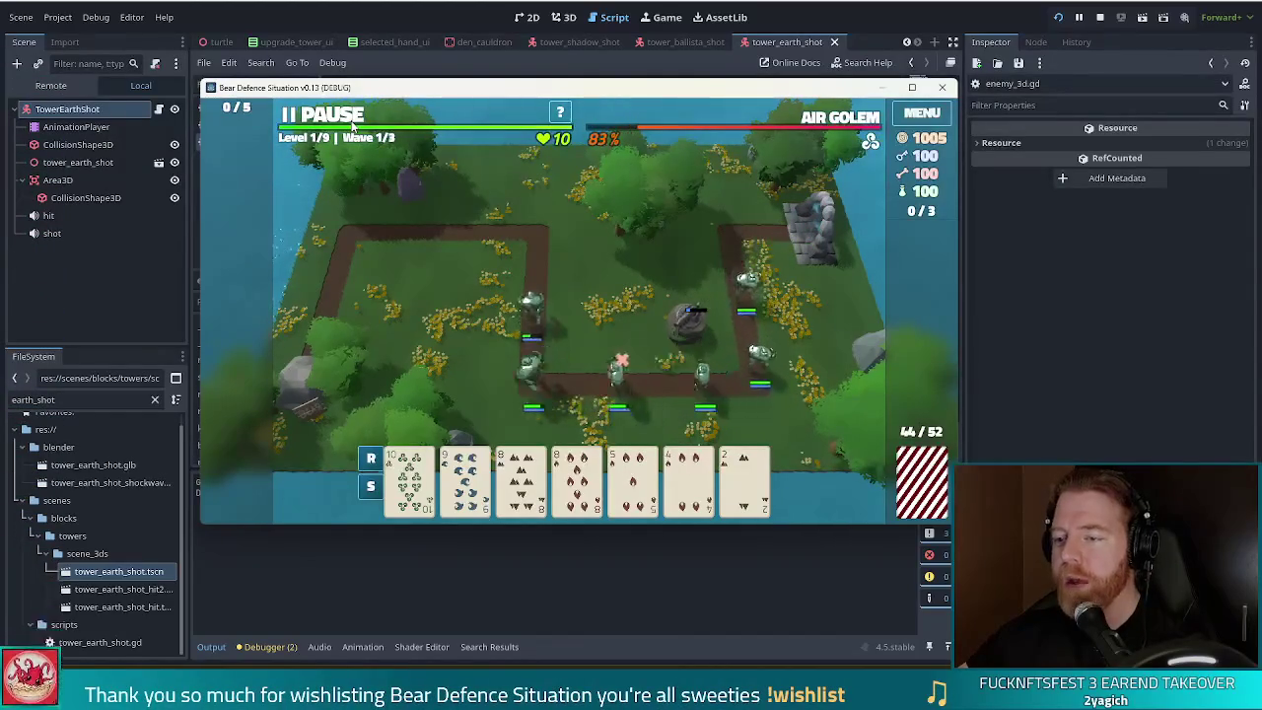
Step: Pause the game, stop it from the editor and relaunch the debug build
left_click(352, 124)
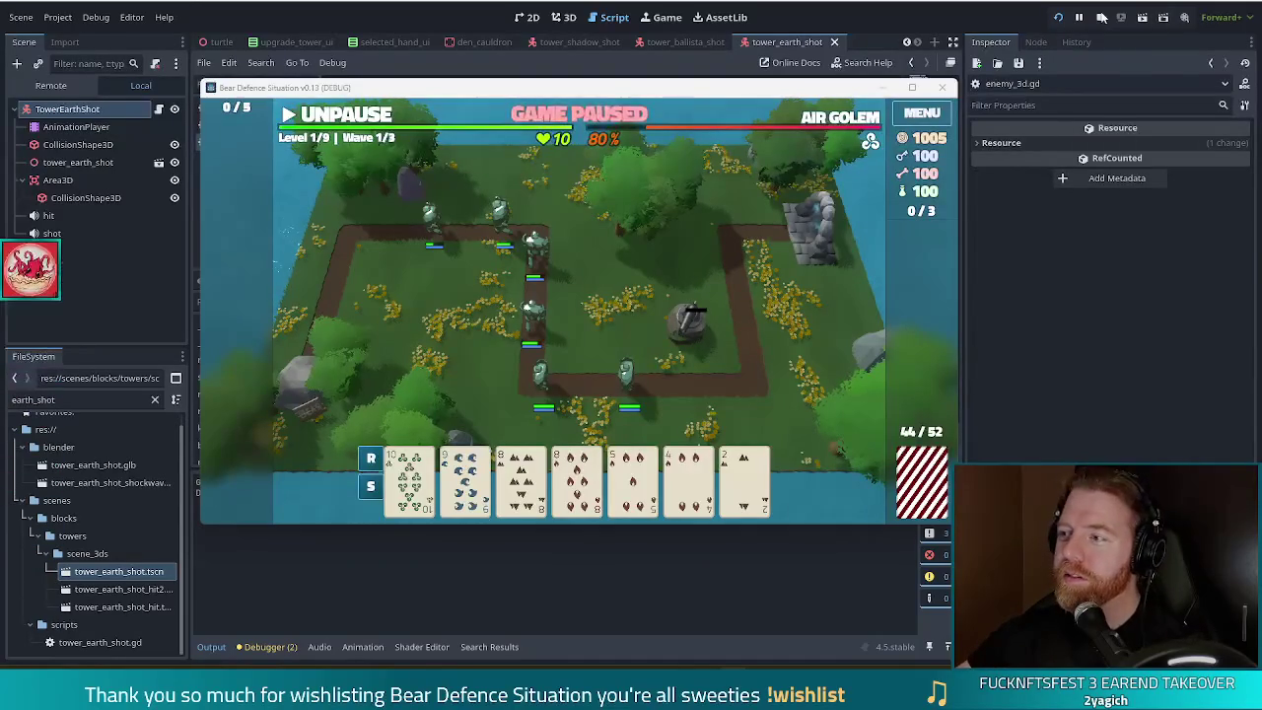
left_click(1100, 17)
left_click(1058, 18)
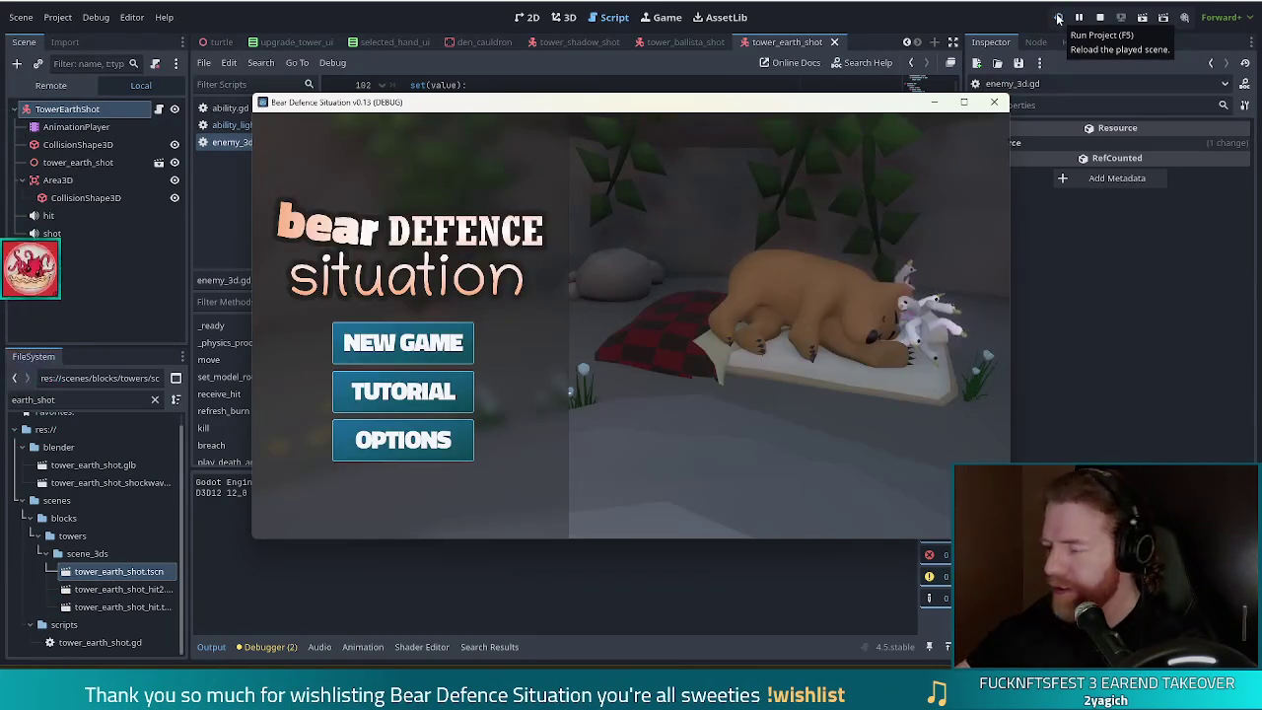
Step: Start a new game, continue to the level map and run test_kit in the console
left_click(437, 344)
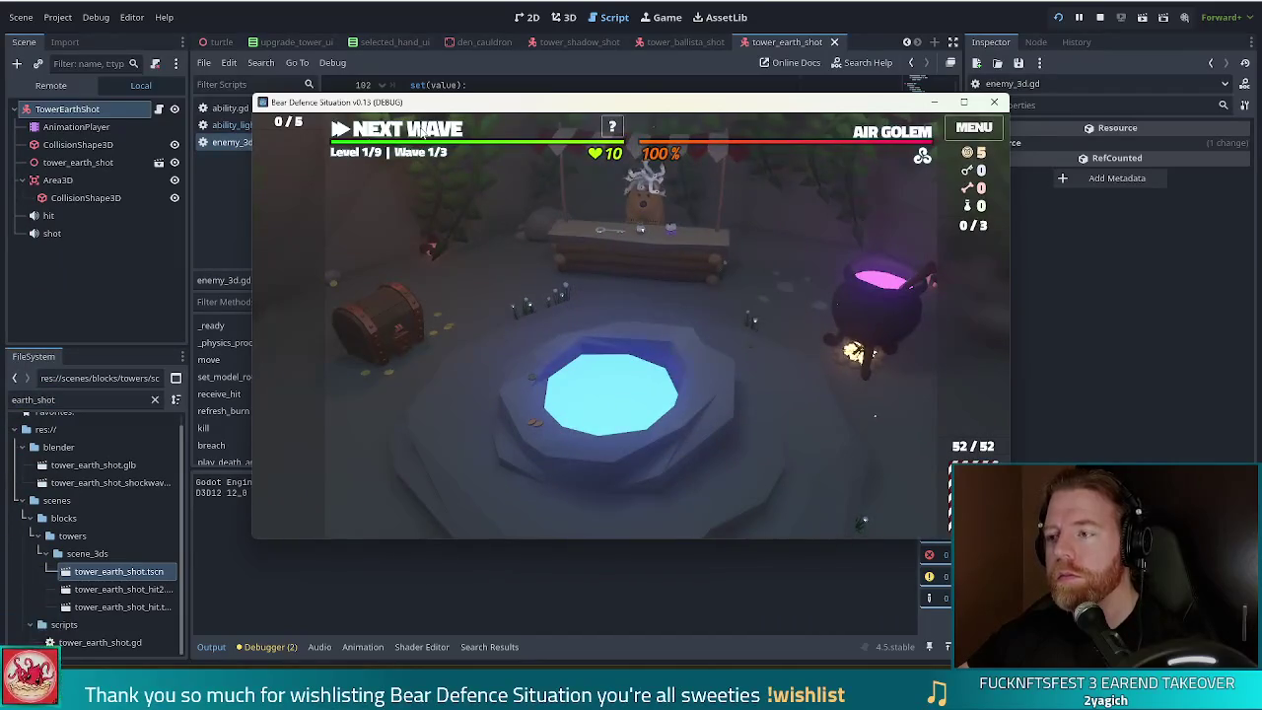
left_click(422, 133)
key("grave")
type("test_kit")
key("Return")
key("grave")
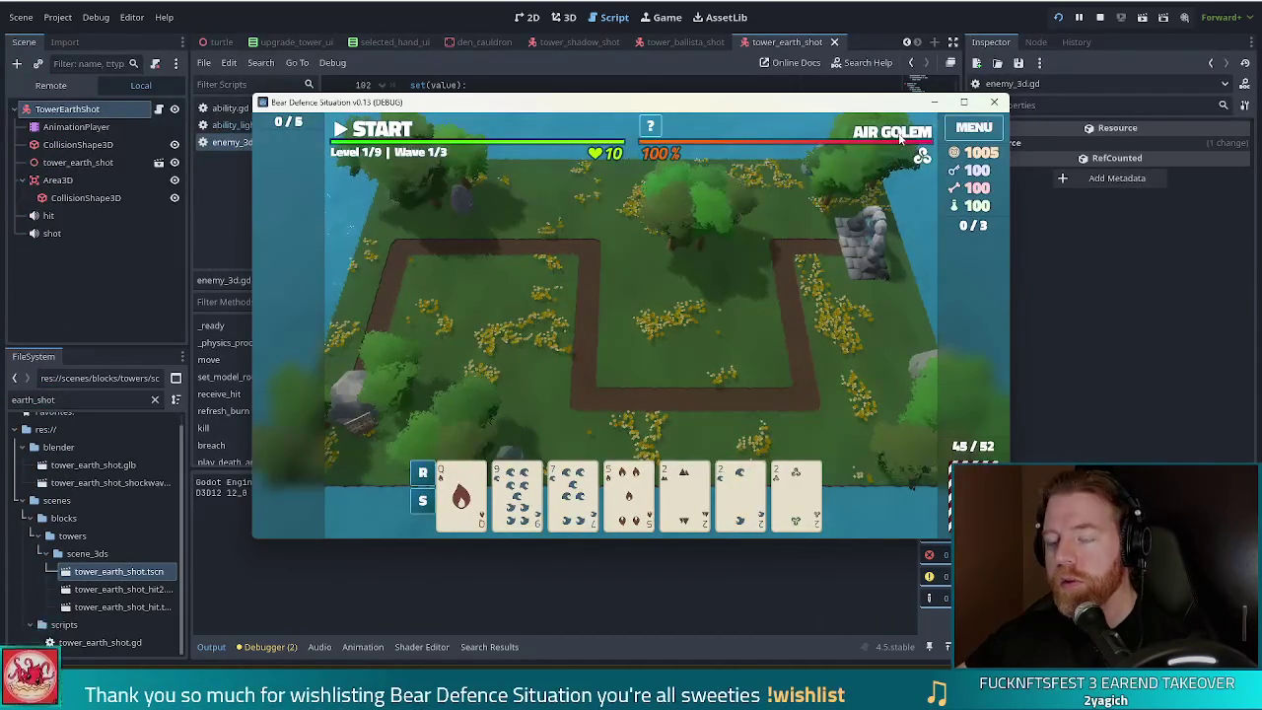
mouse_move(897, 136)
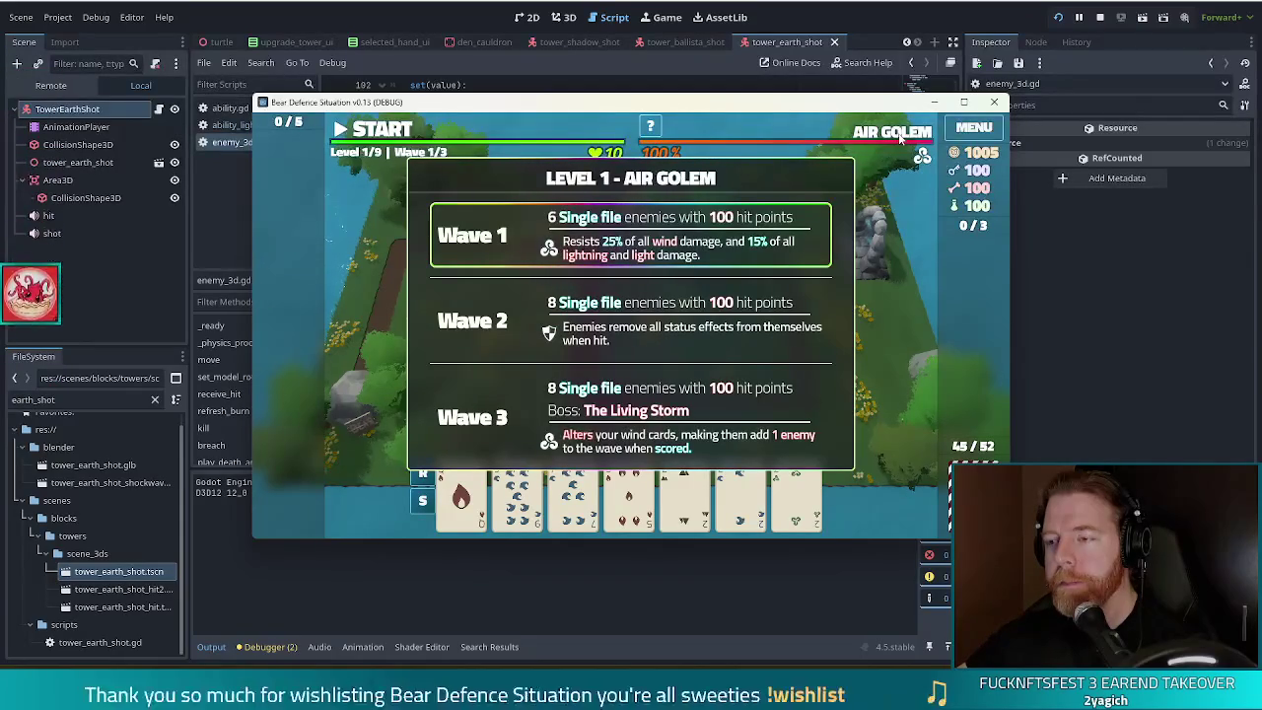
key("grave")
type("test_kit")
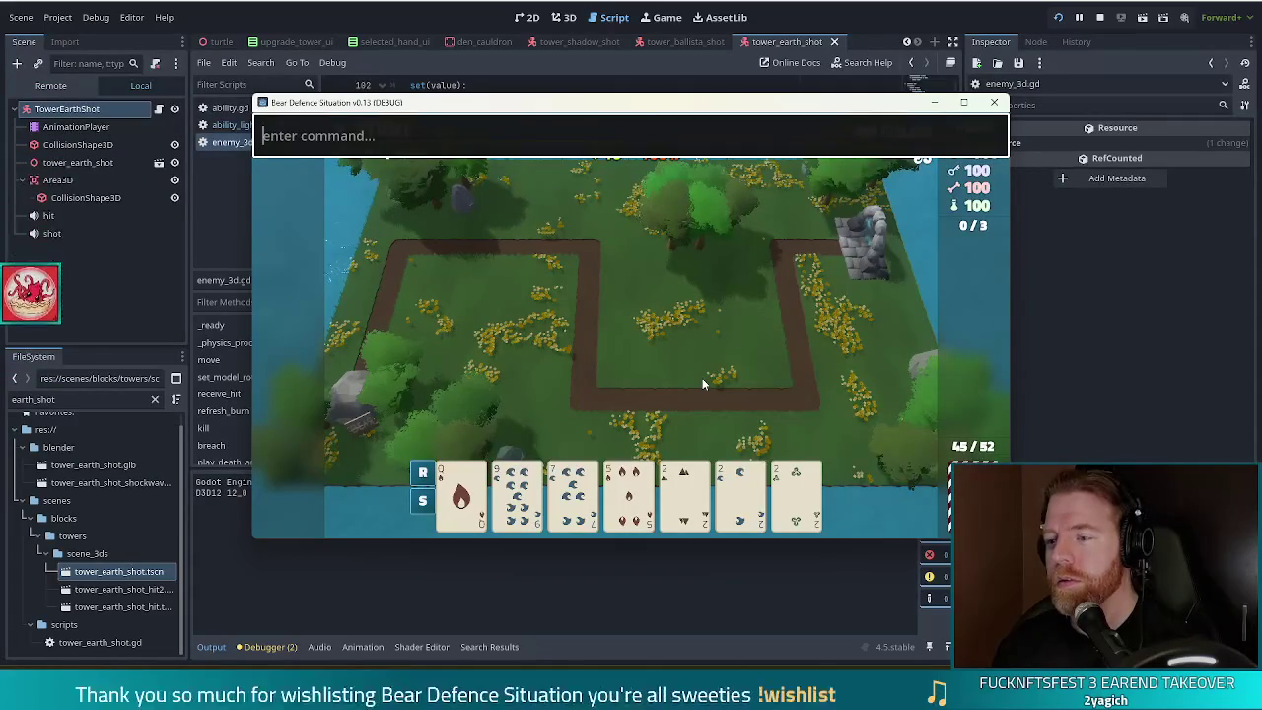
Step: Run 'set_ability mana_shield' in the console, fixing the misspelled ability name
key("grave")
key("grave")
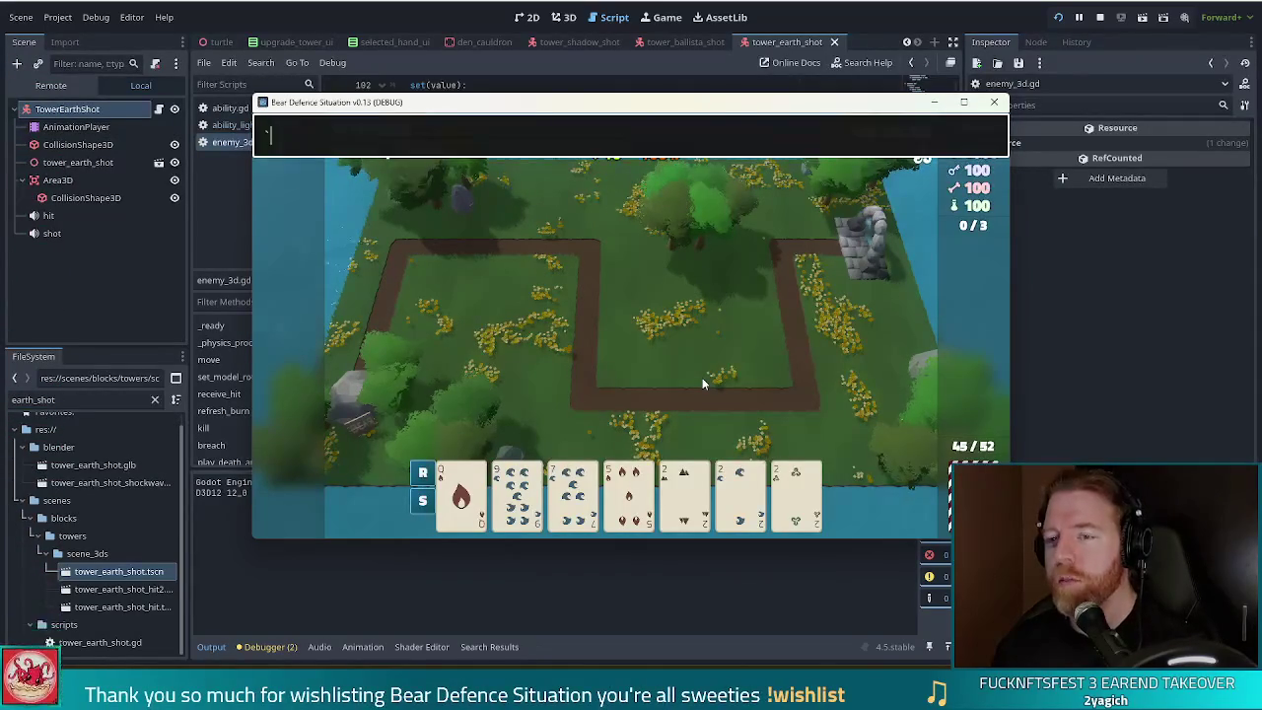
type("set_abili")
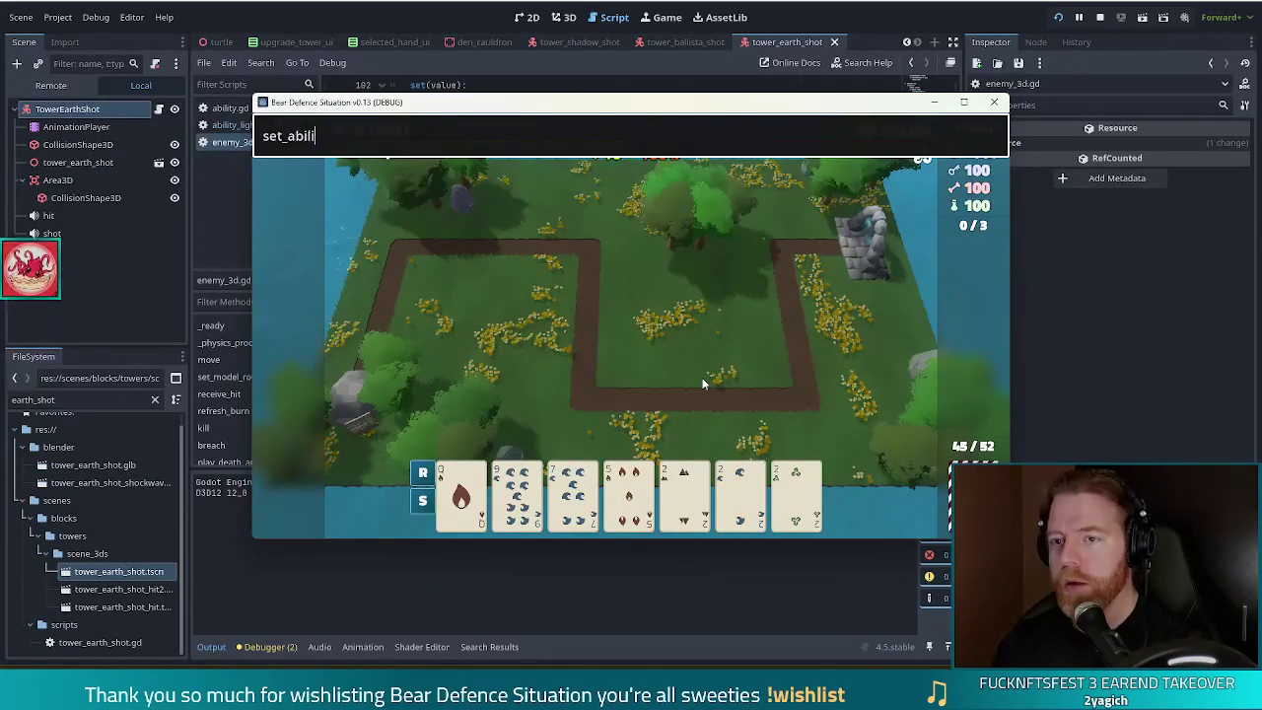
type("ty mana_sheidl")
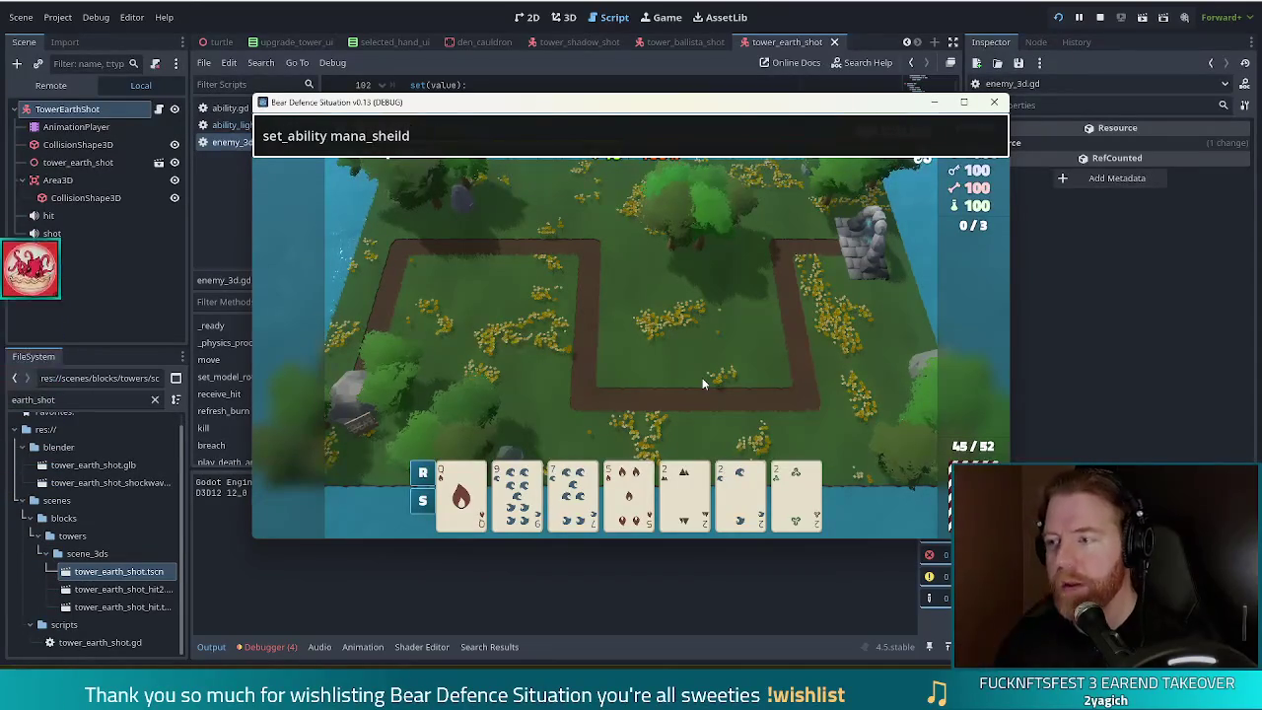
key("Left")
key("Left")
key("BackSpace")
key("BackSpace")
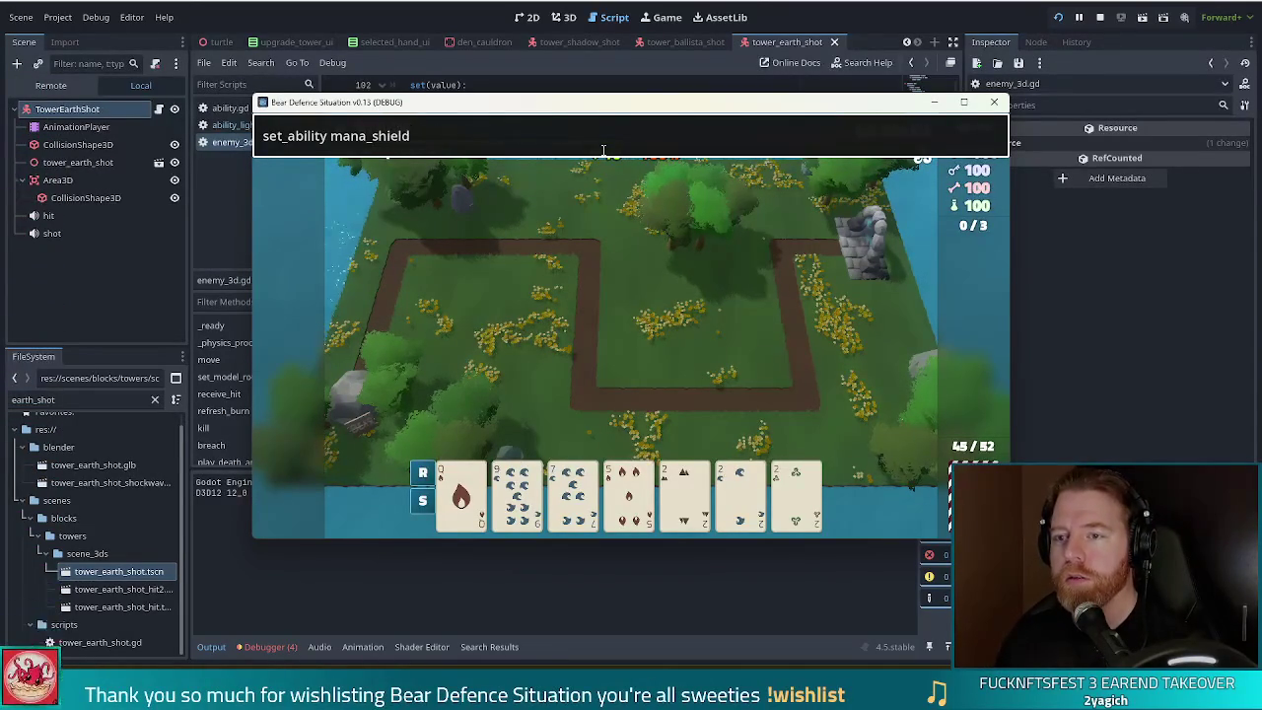
key("Return")
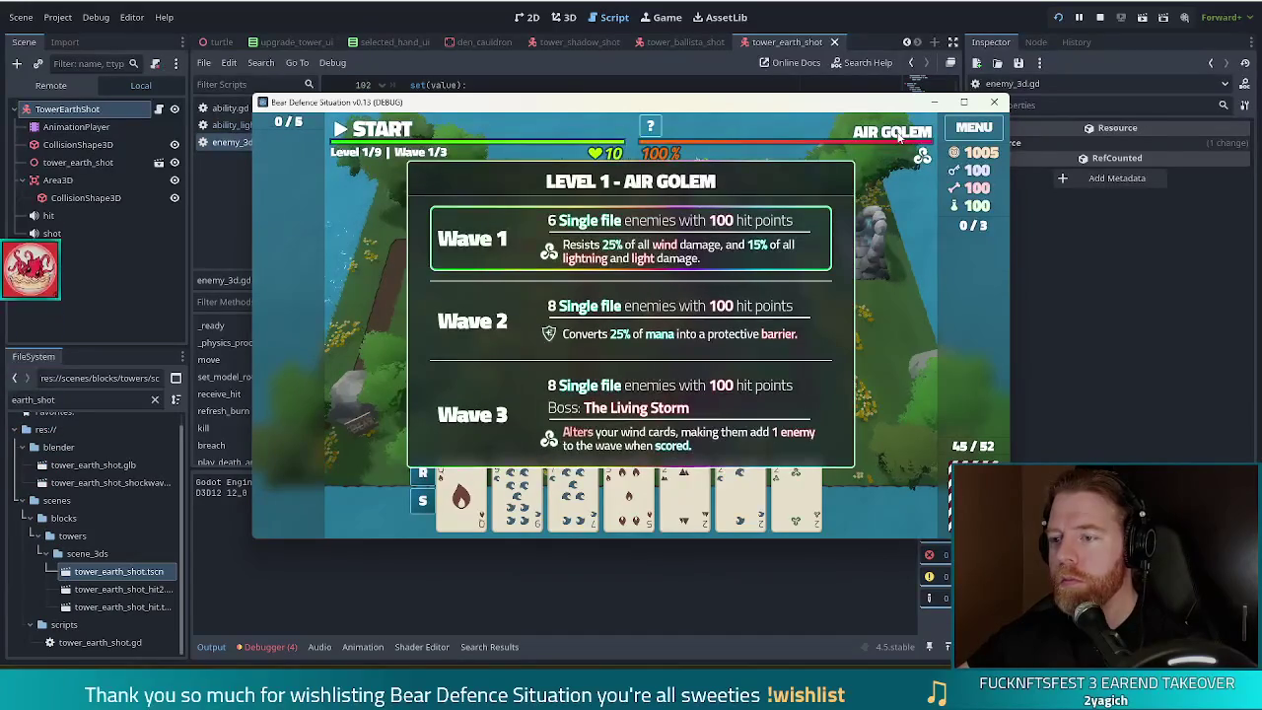
Step: Discard the pair of 2 cards for a new hand
left_click(740, 493)
left_click(796, 493)
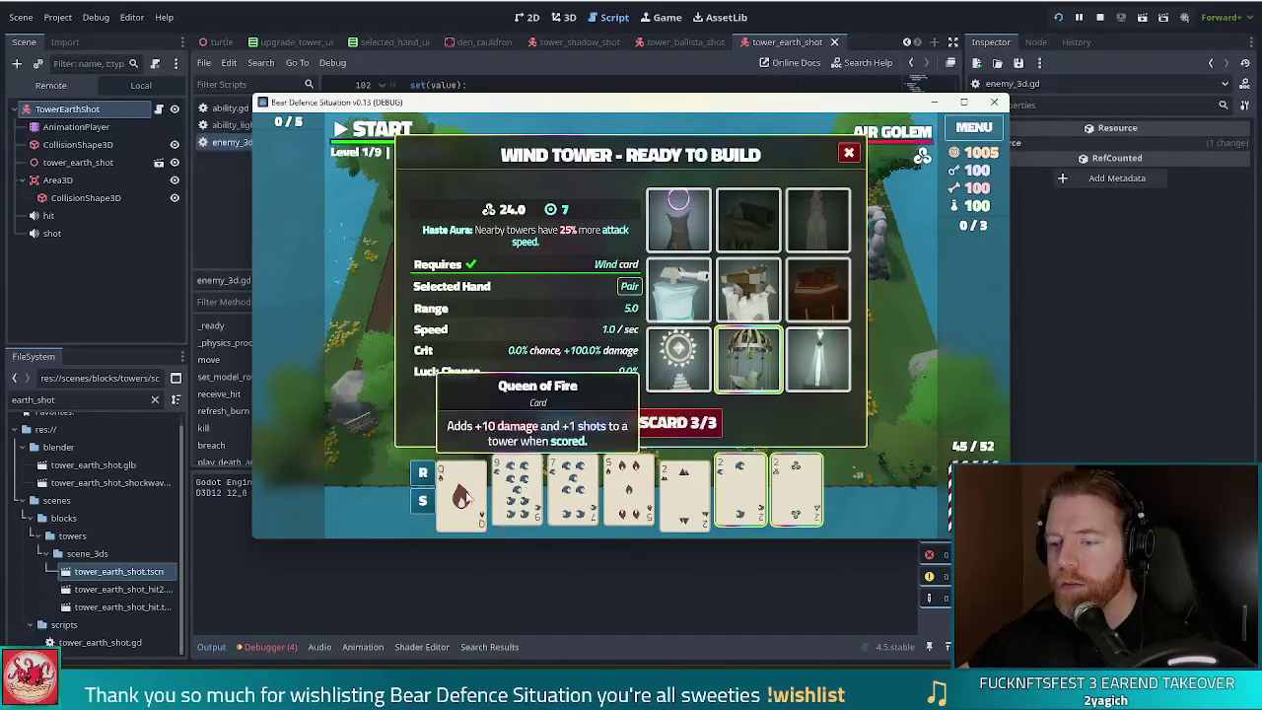
left_click(680, 424)
Step: Build earth towers from the 2 and 5 of Earth beside the upper-right path
left_click(796, 493)
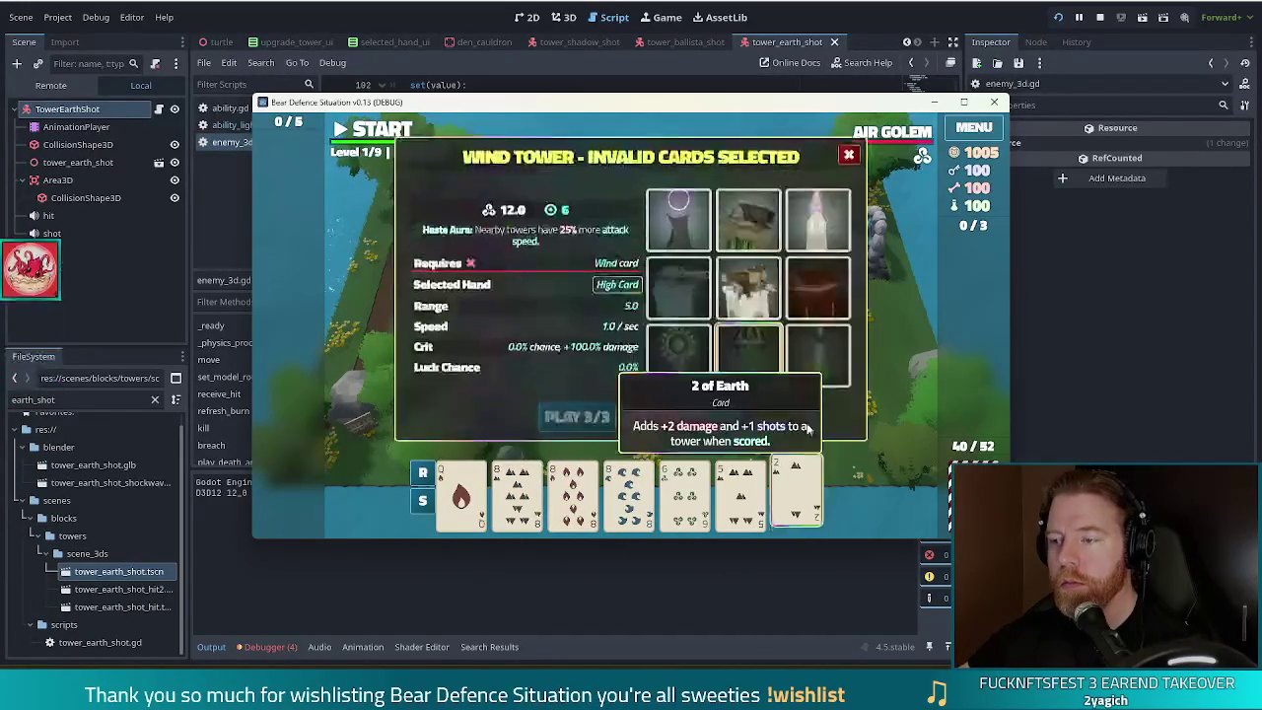
left_click(576, 422)
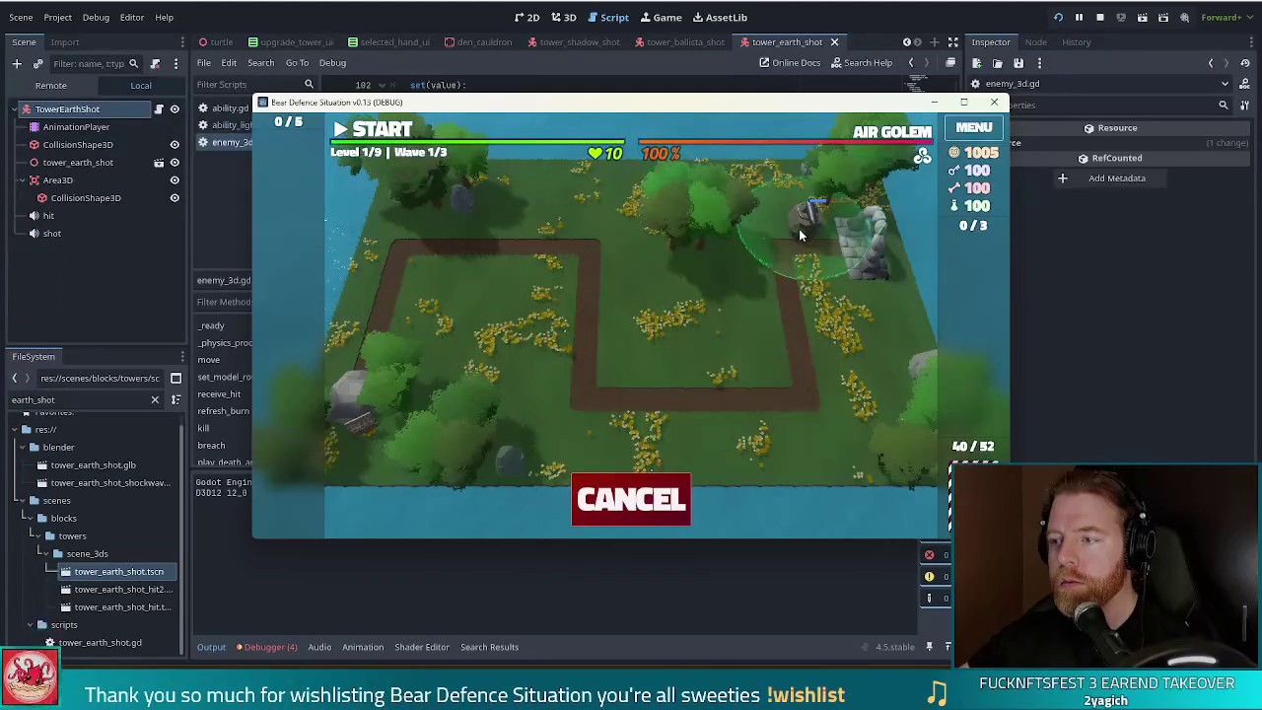
left_click(798, 228)
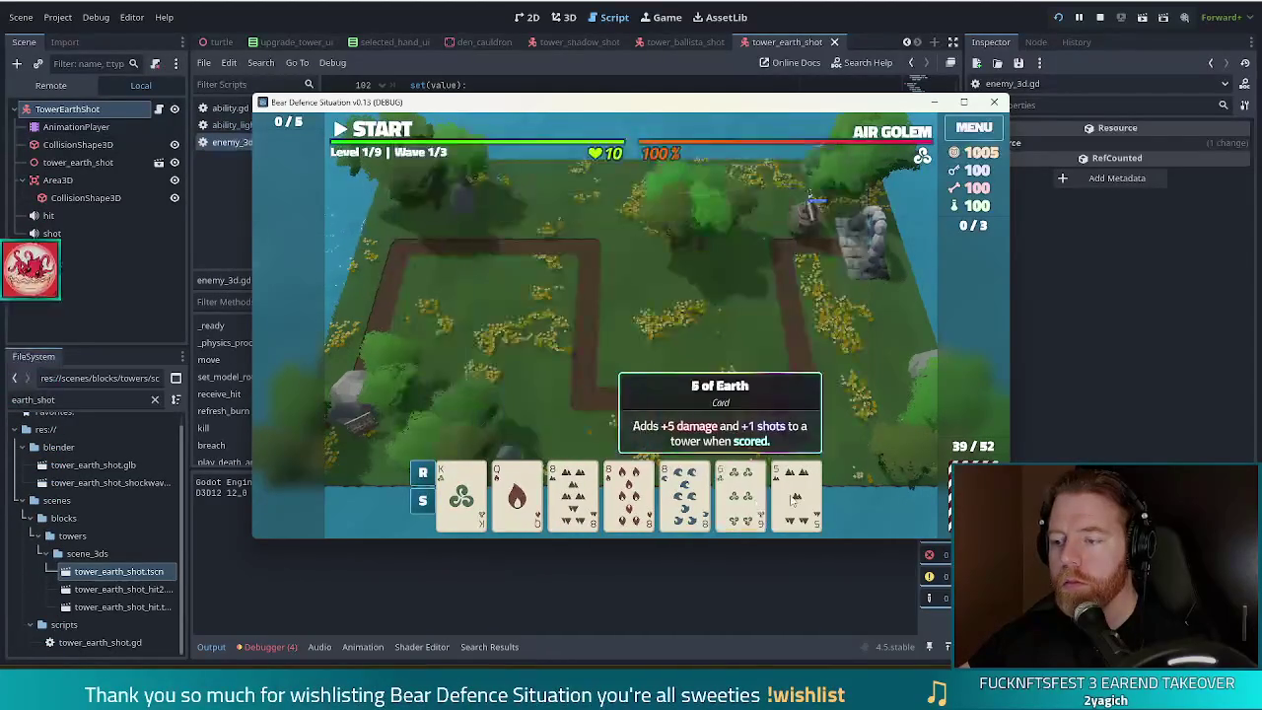
left_click(794, 501)
left_click(578, 421)
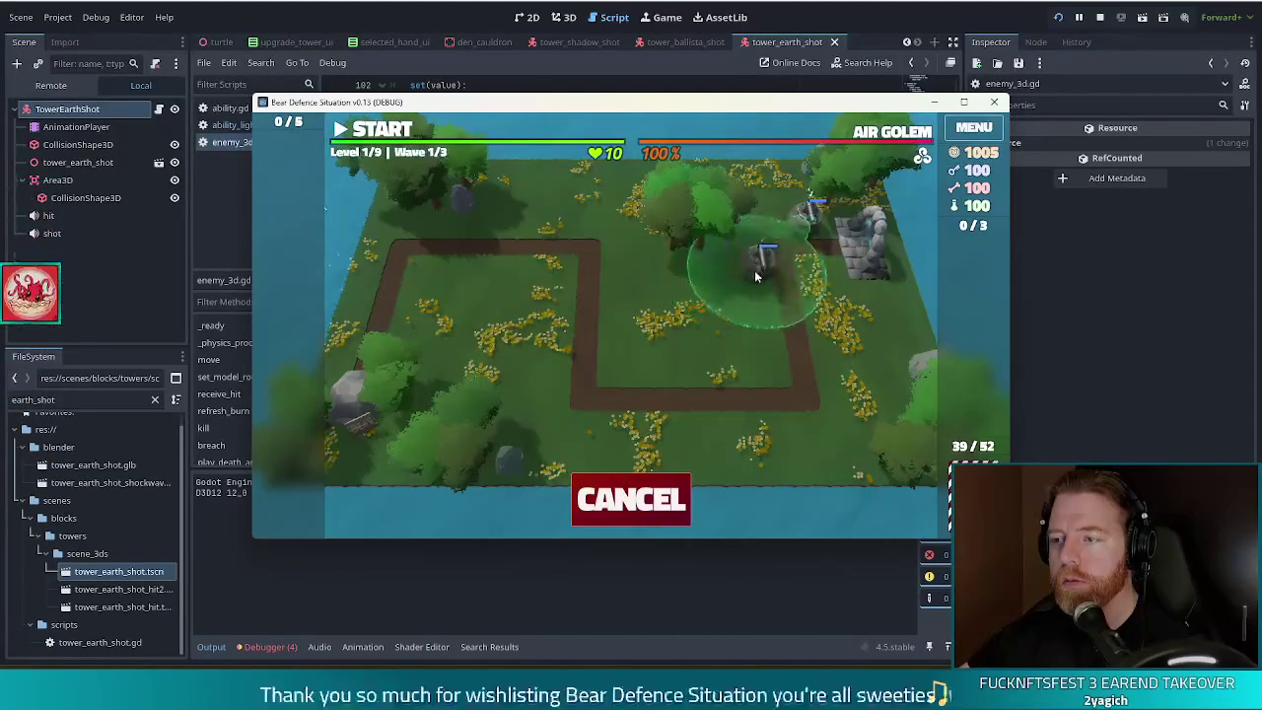
left_click(757, 278)
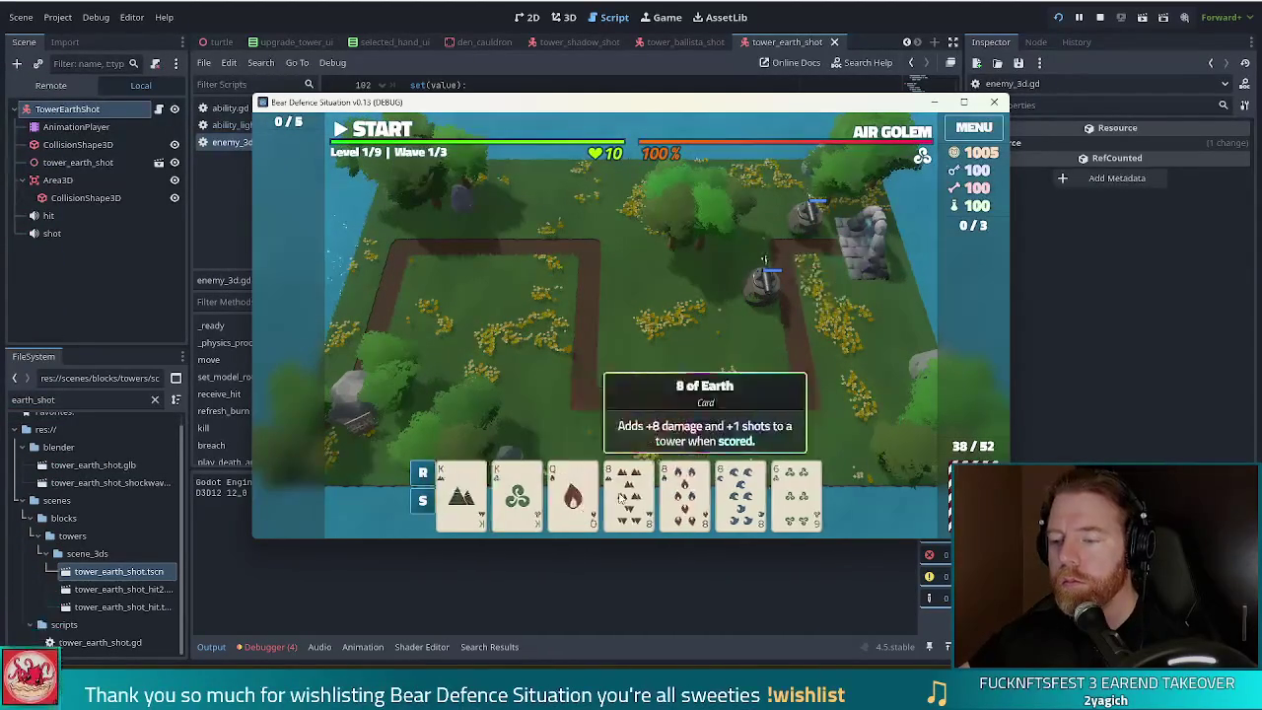
Step: Discard the 8 of Fire, 8 of Wind and 5 of Wind, then select the King of Fire
left_click(636, 498)
left_click(636, 498)
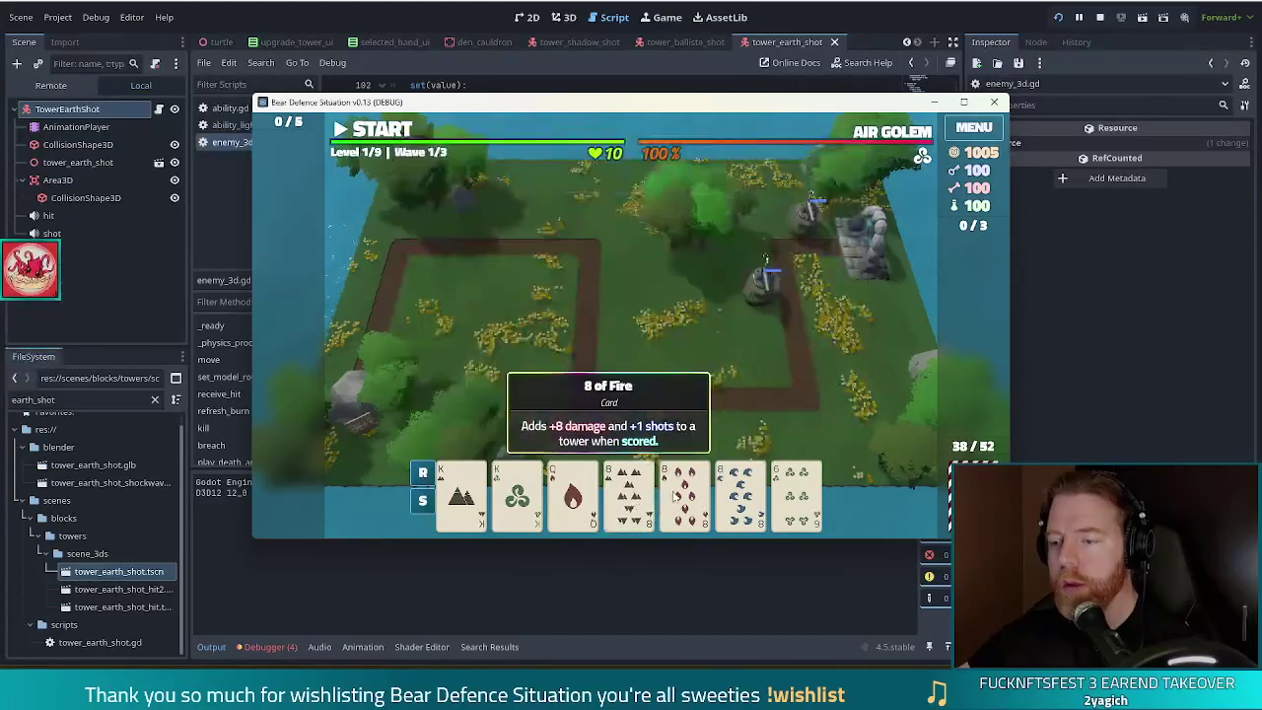
left_click(684, 498)
left_click(739, 498)
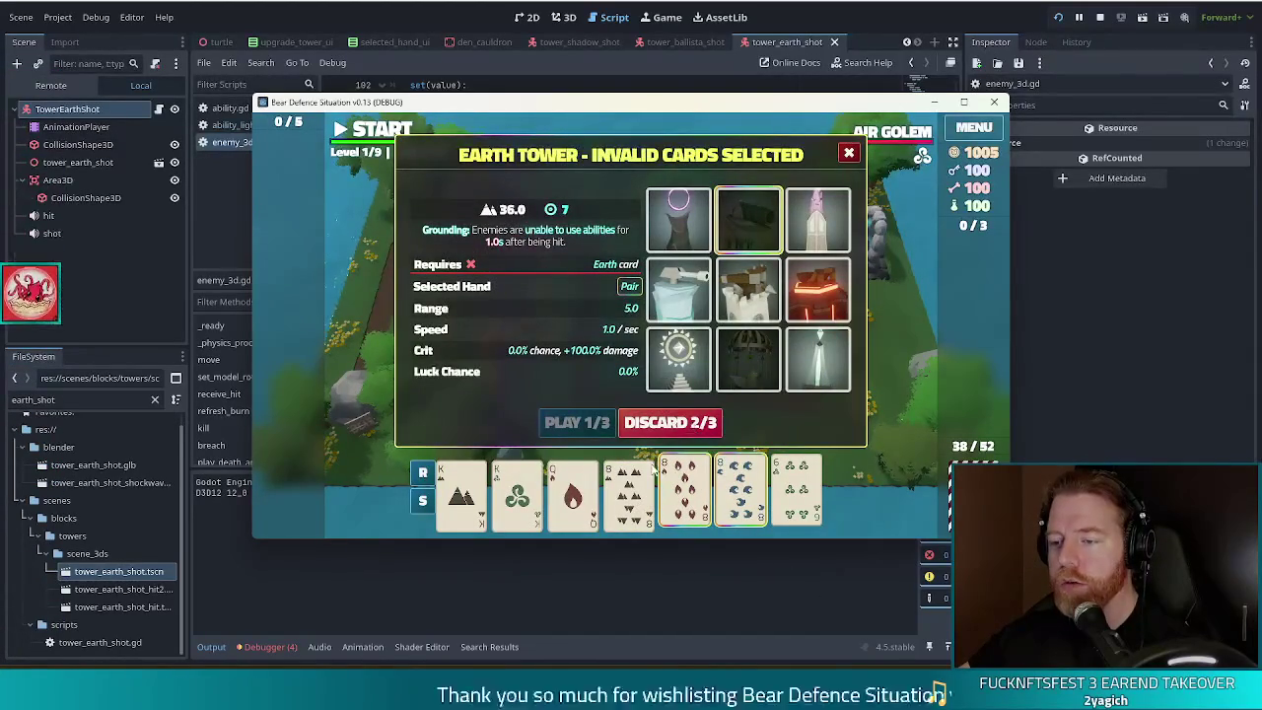
left_click(669, 422)
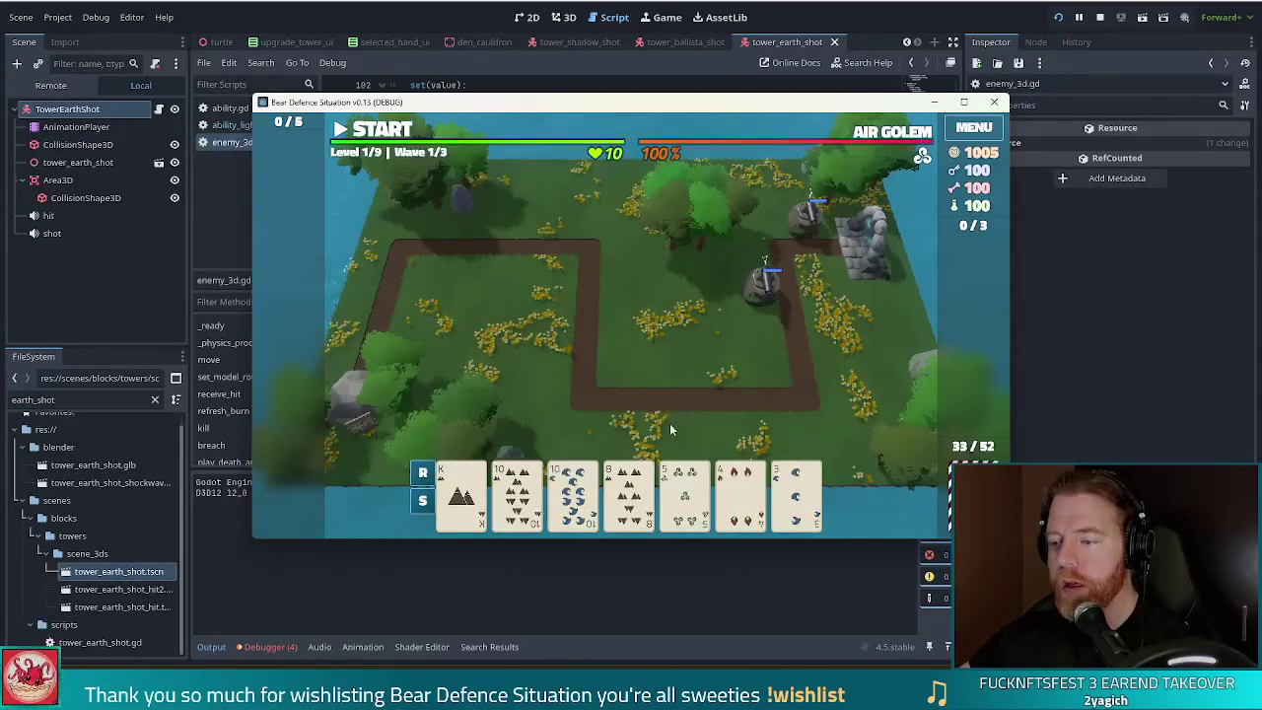
left_click(685, 497)
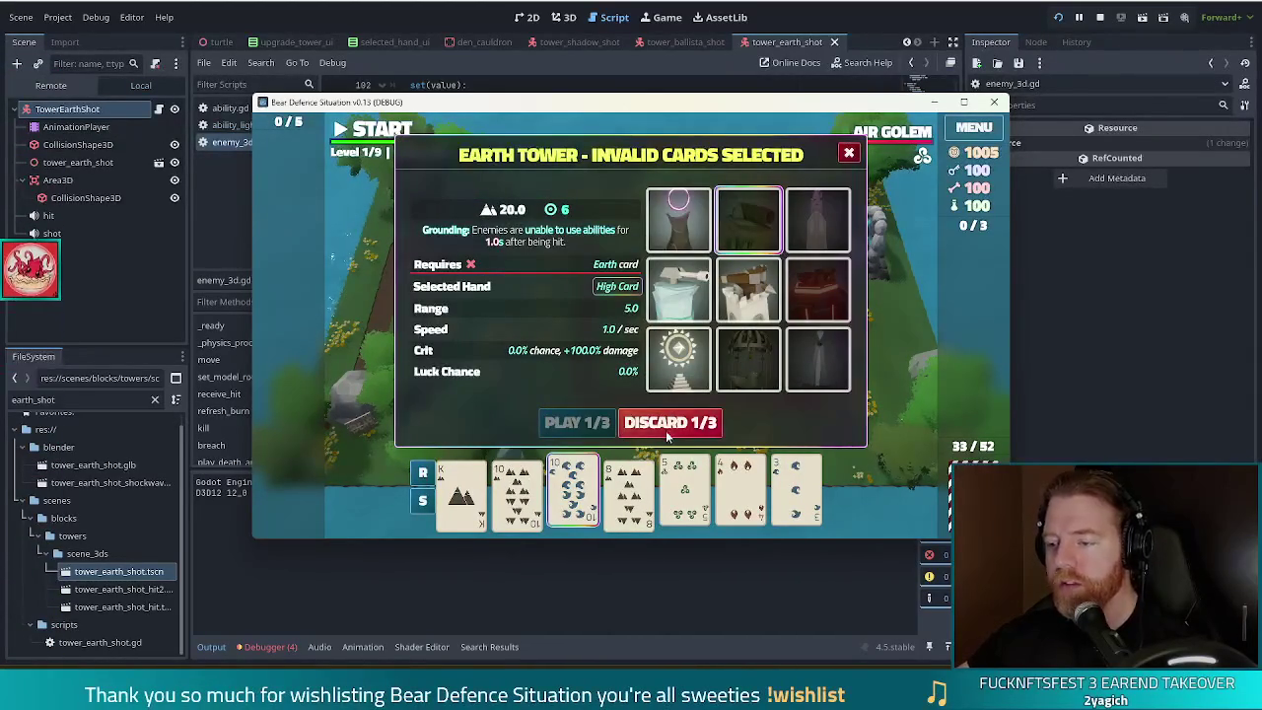
left_click(677, 422)
left_click(516, 493)
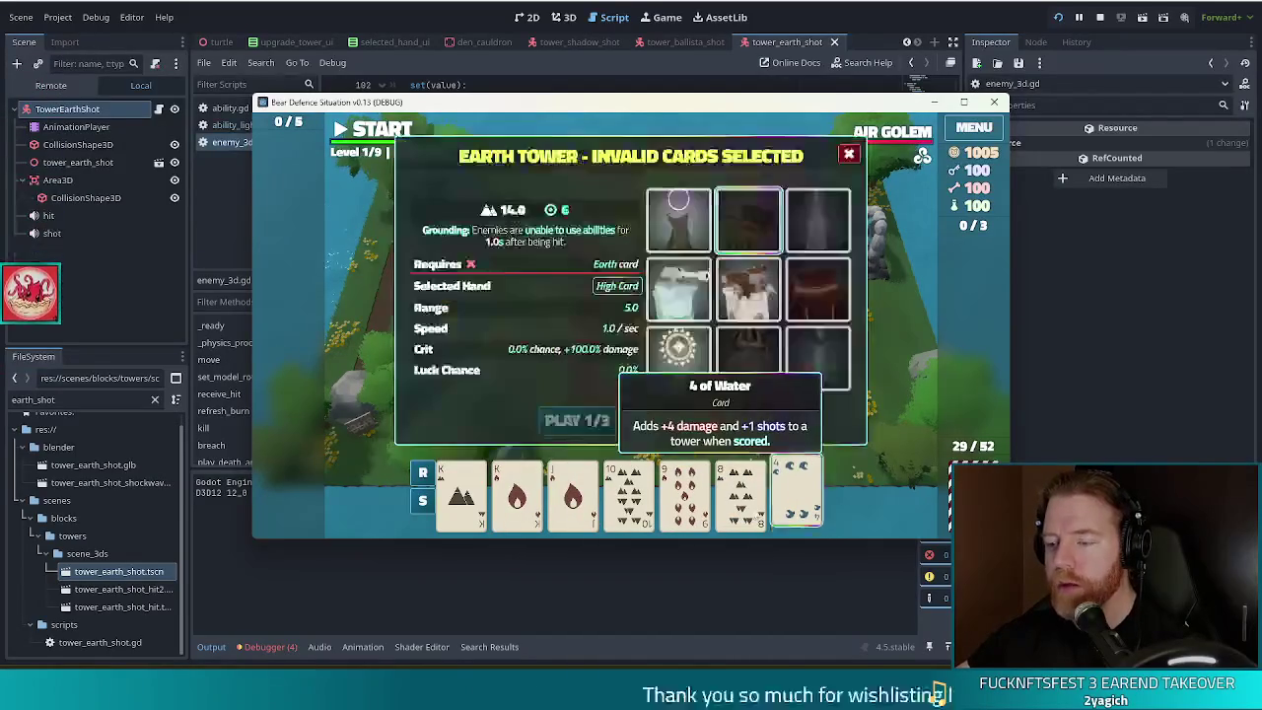
key("grave")
Step: Redraw the hand repeatedly with the 'discard' console command, dropping the 6 of Fire and Ace of Wind
key("ctrl+a")
type("discard")
key("Return")
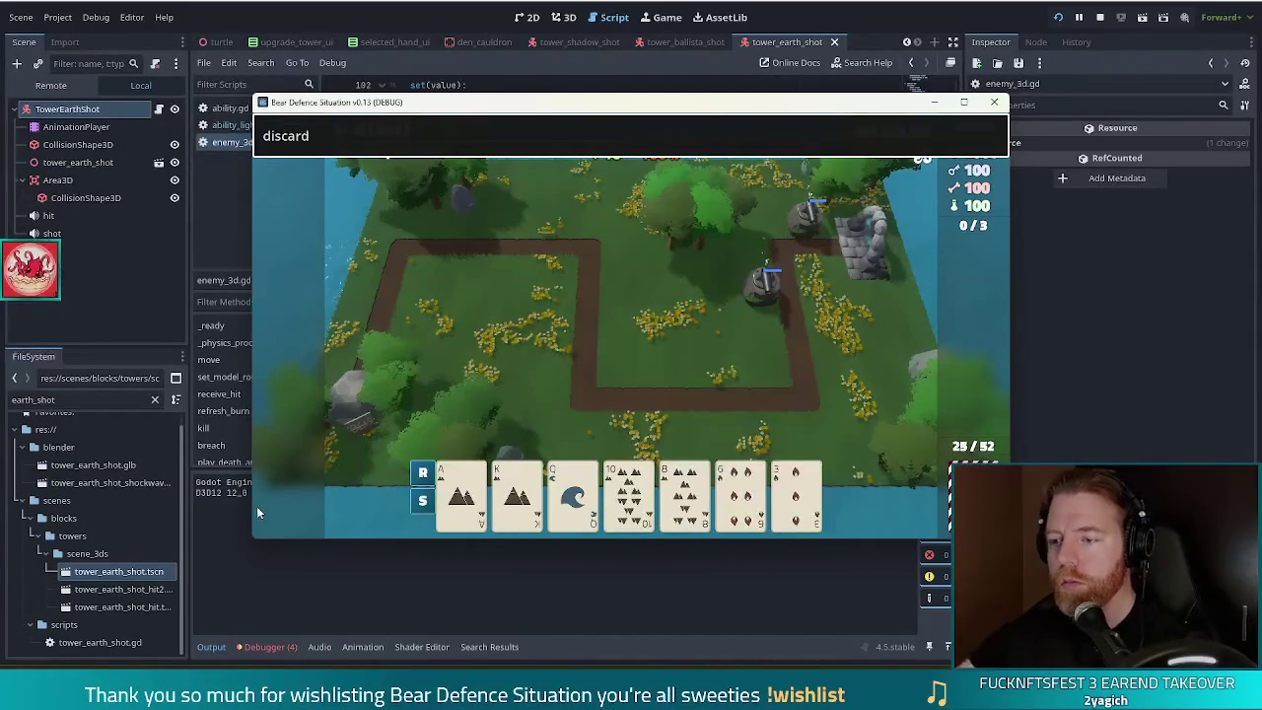
left_click(740, 493)
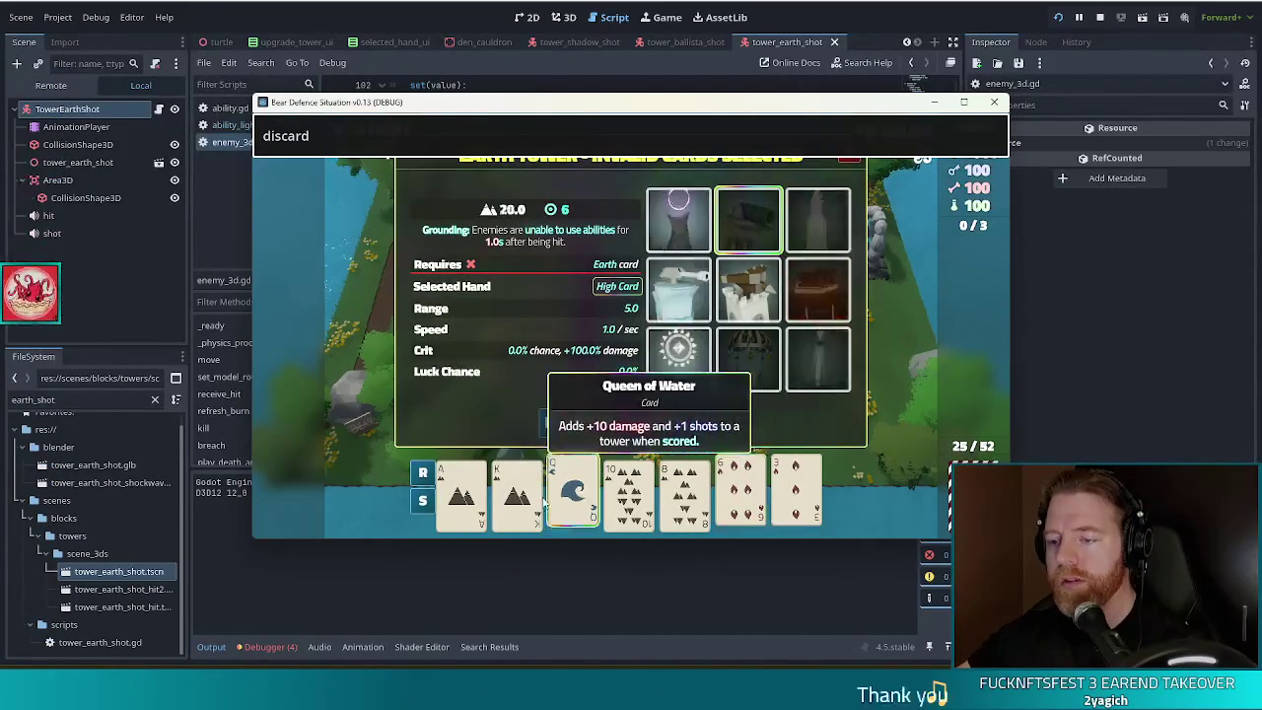
key("Return")
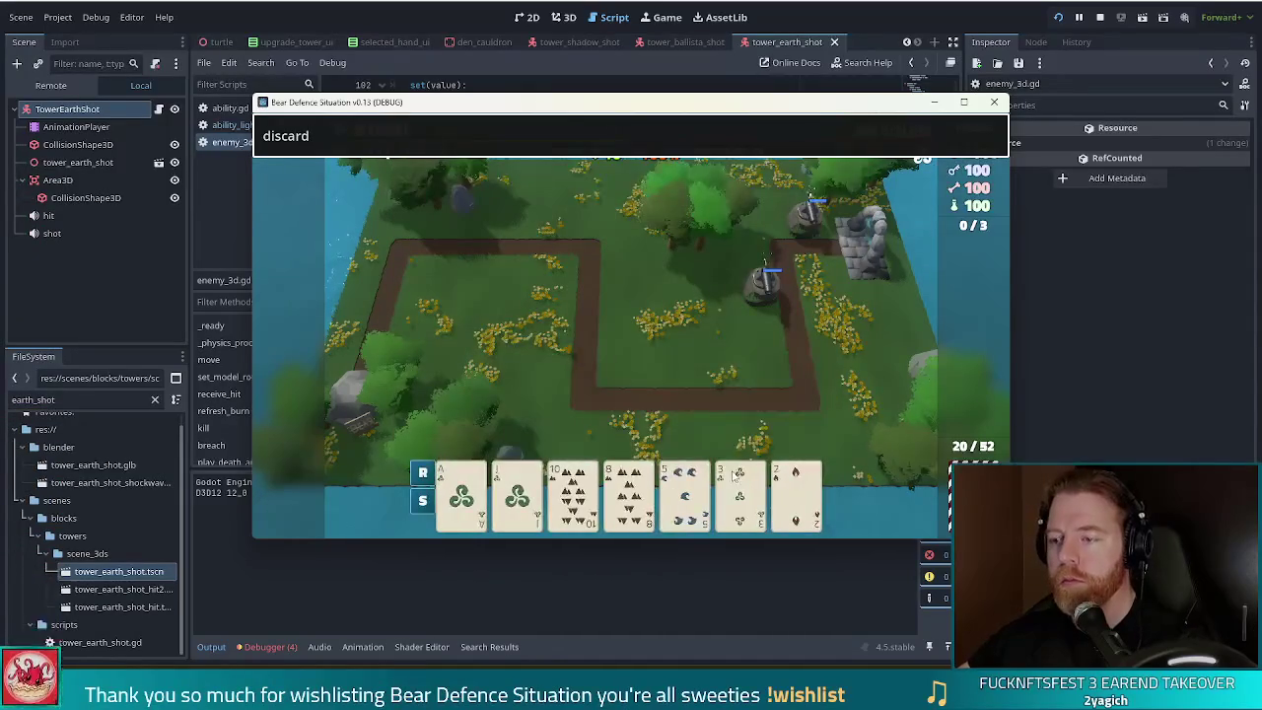
left_click(461, 488)
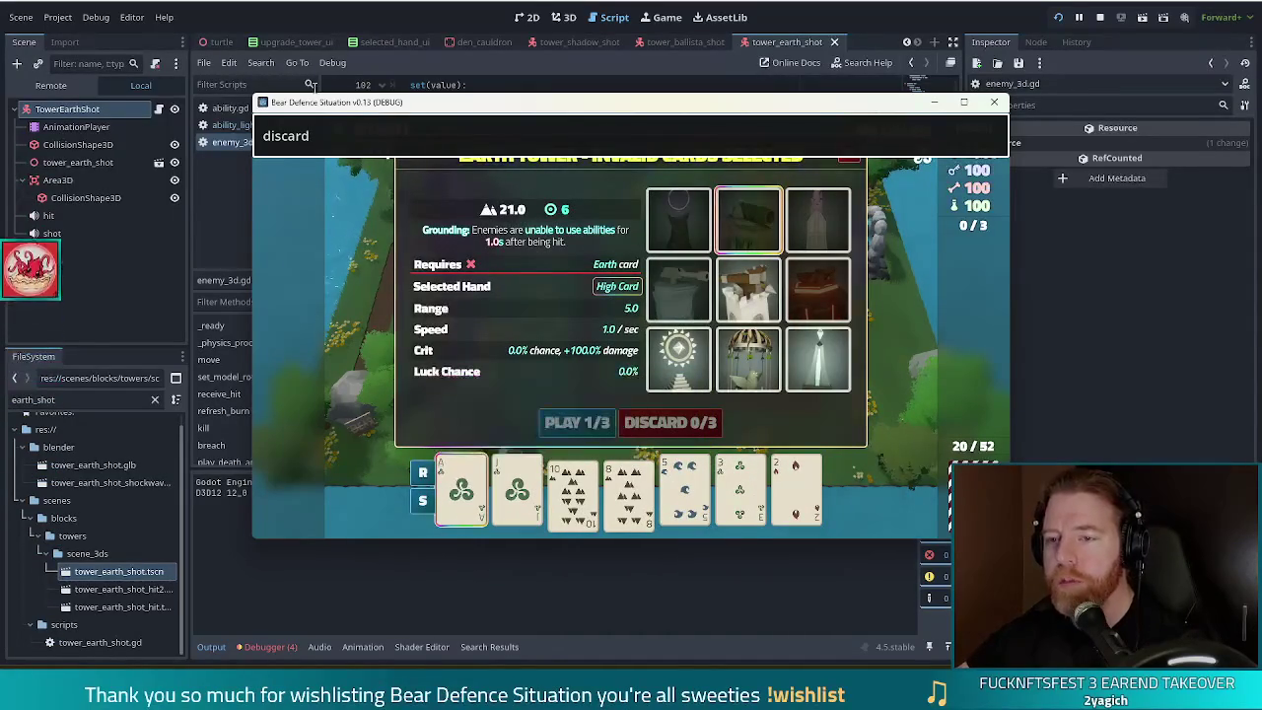
key("Return")
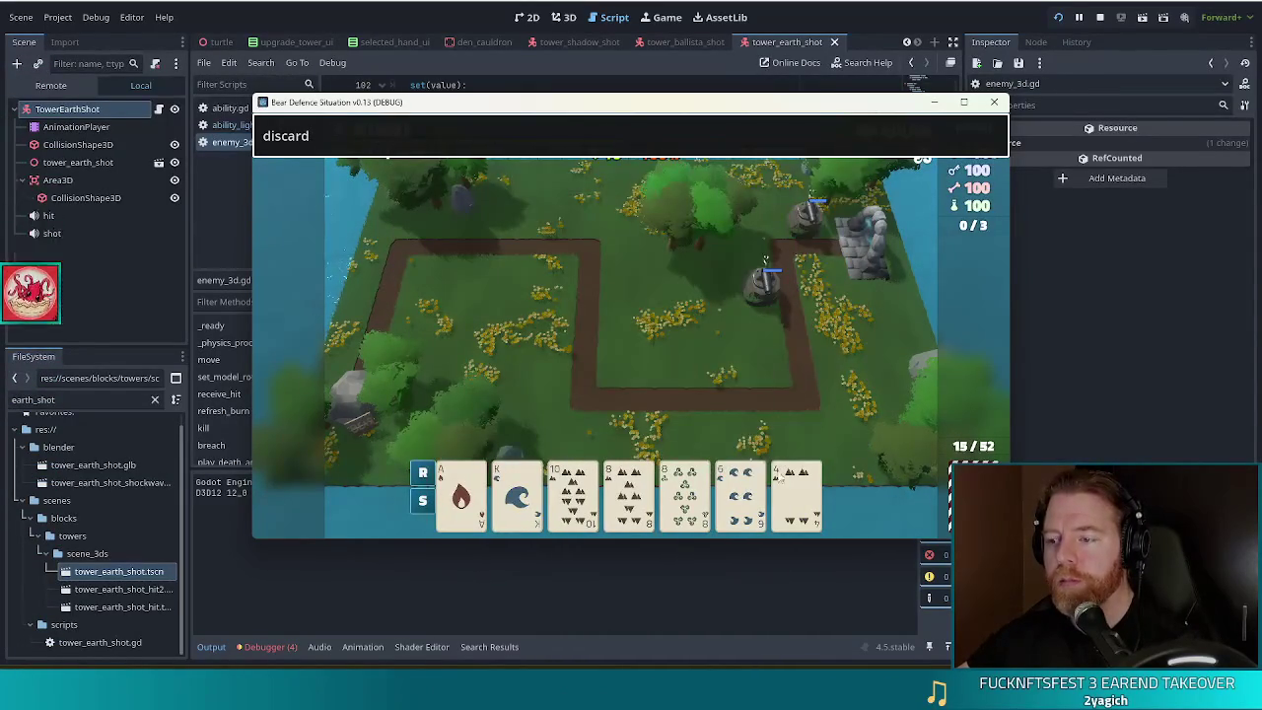
Step: Build a third earth tower from the 4 of Earth right of the path
left_click(797, 488)
left_click(610, 423)
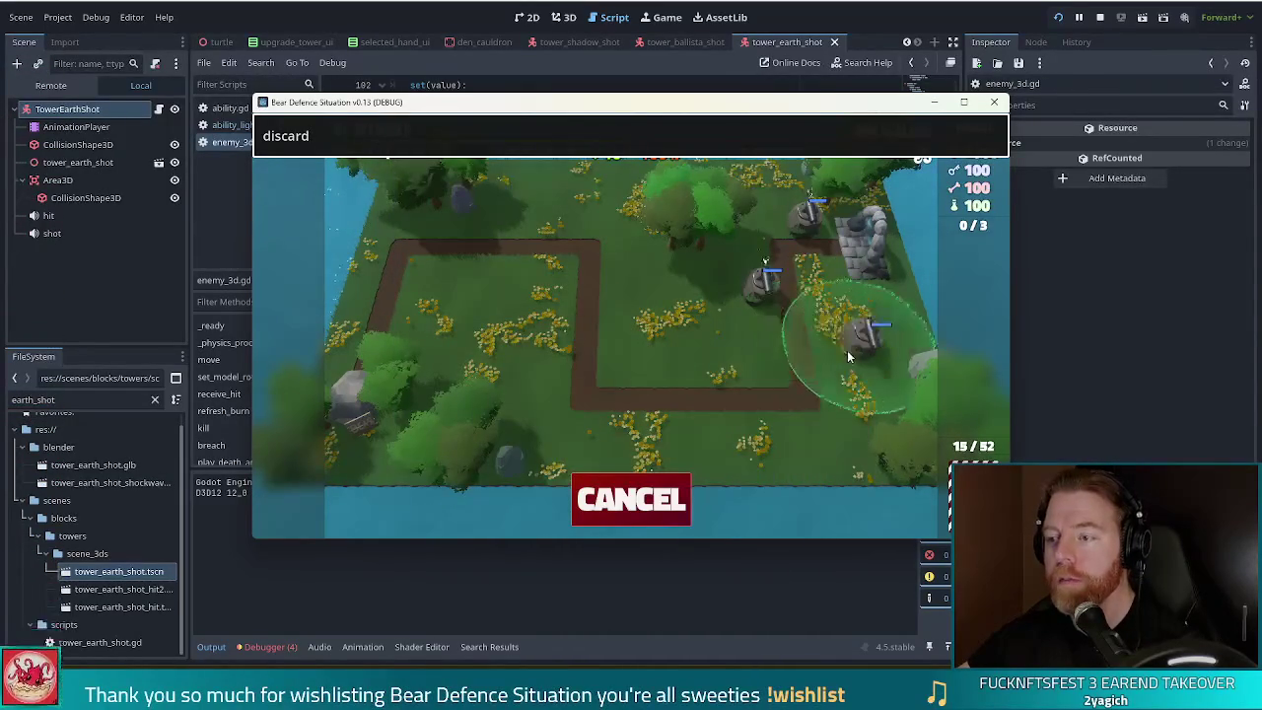
left_click(838, 345)
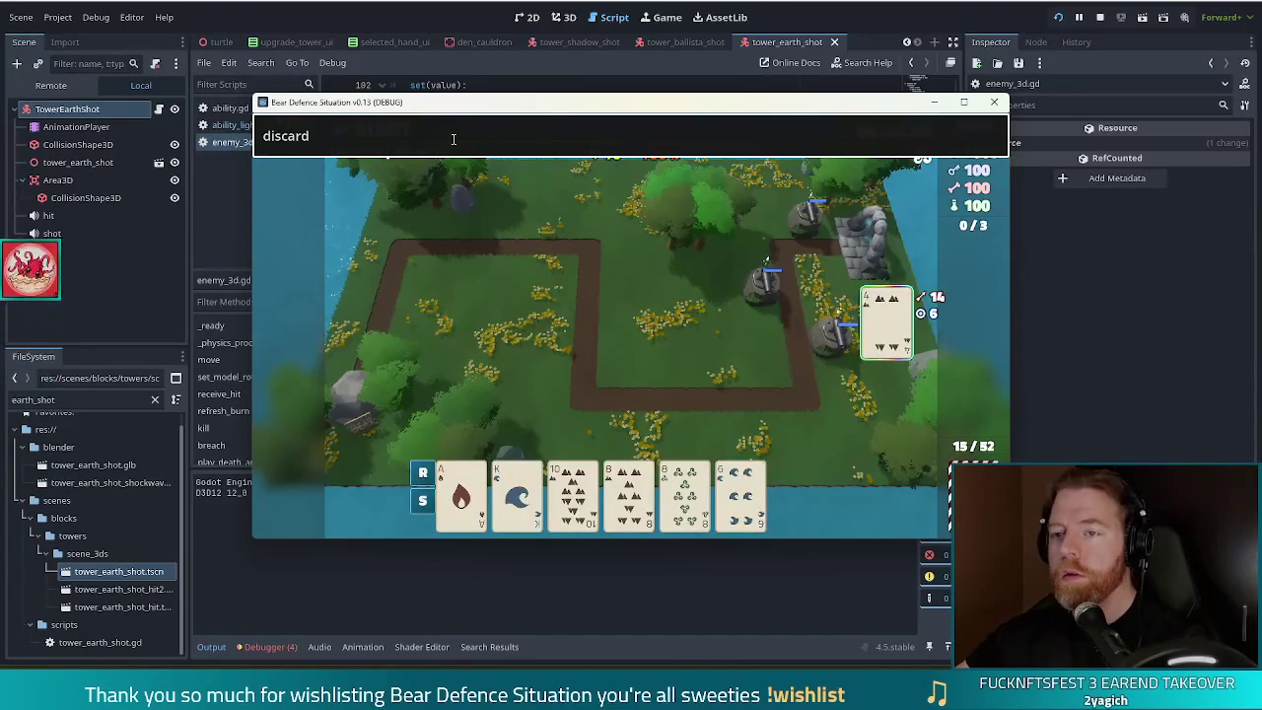
Step: Accept the wave 1 reward summary and start wave 2 against the golem
key("Escape")
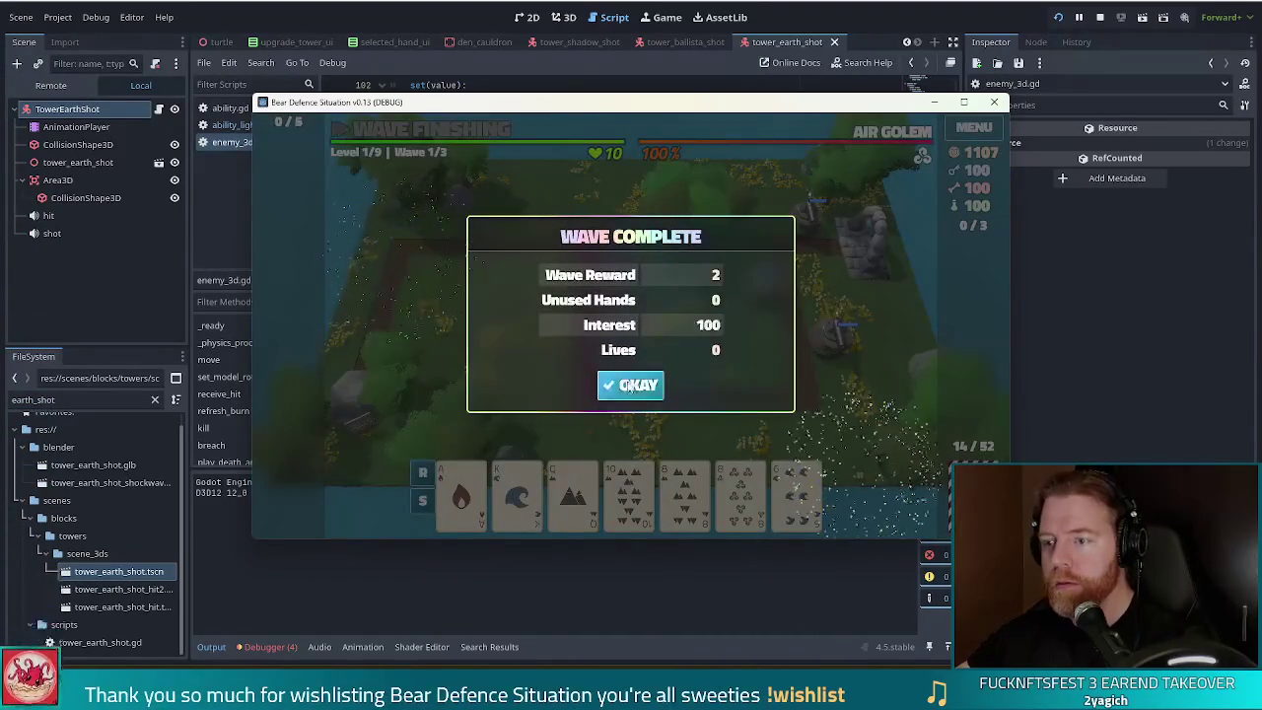
left_click(627, 384)
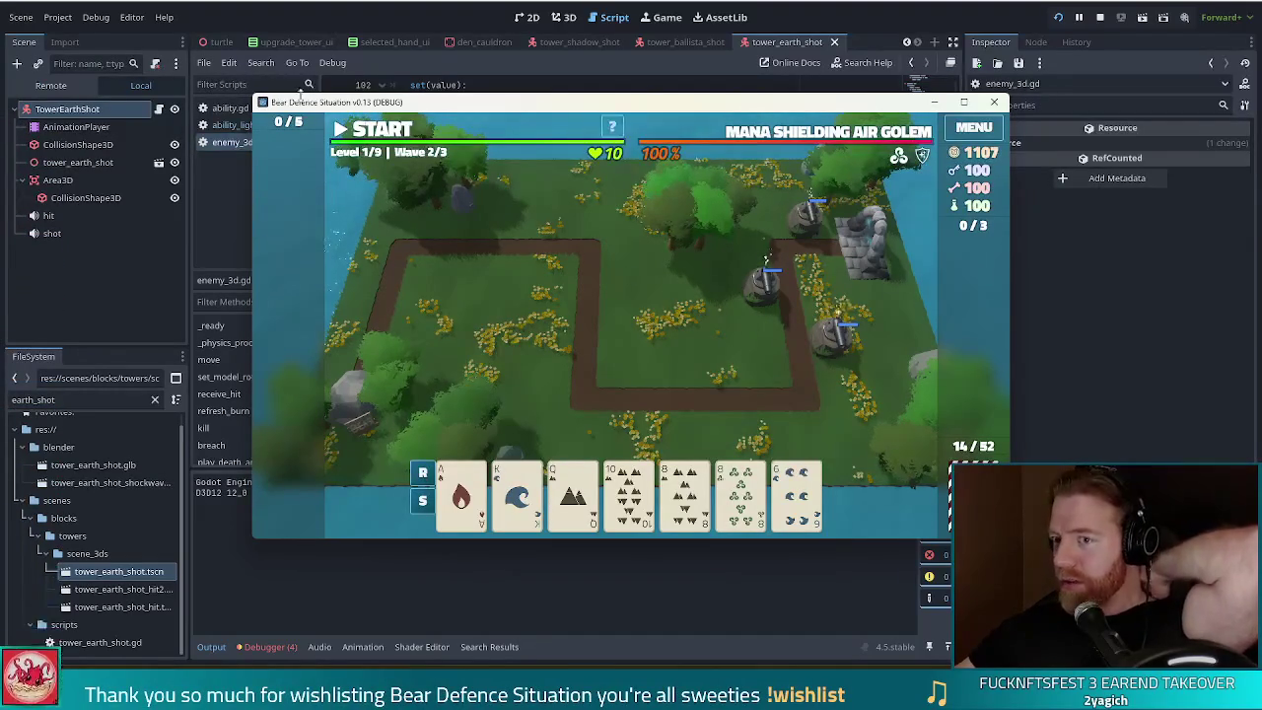
left_click(373, 135)
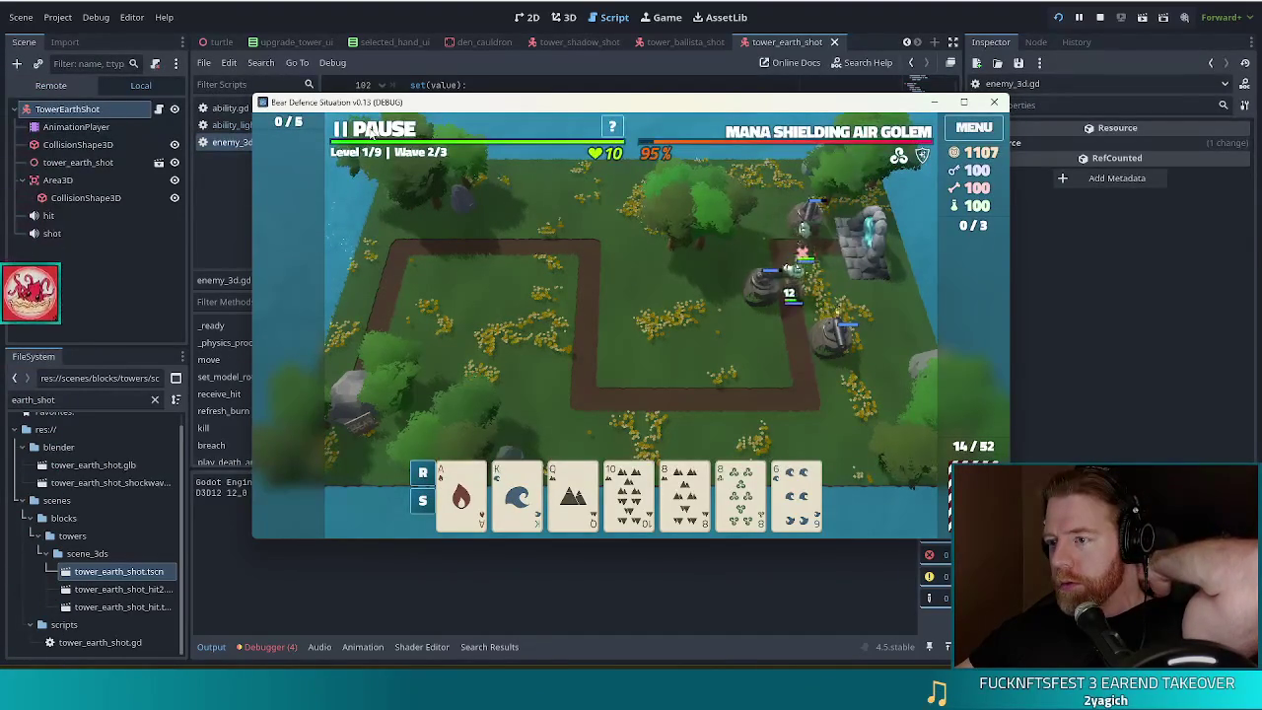
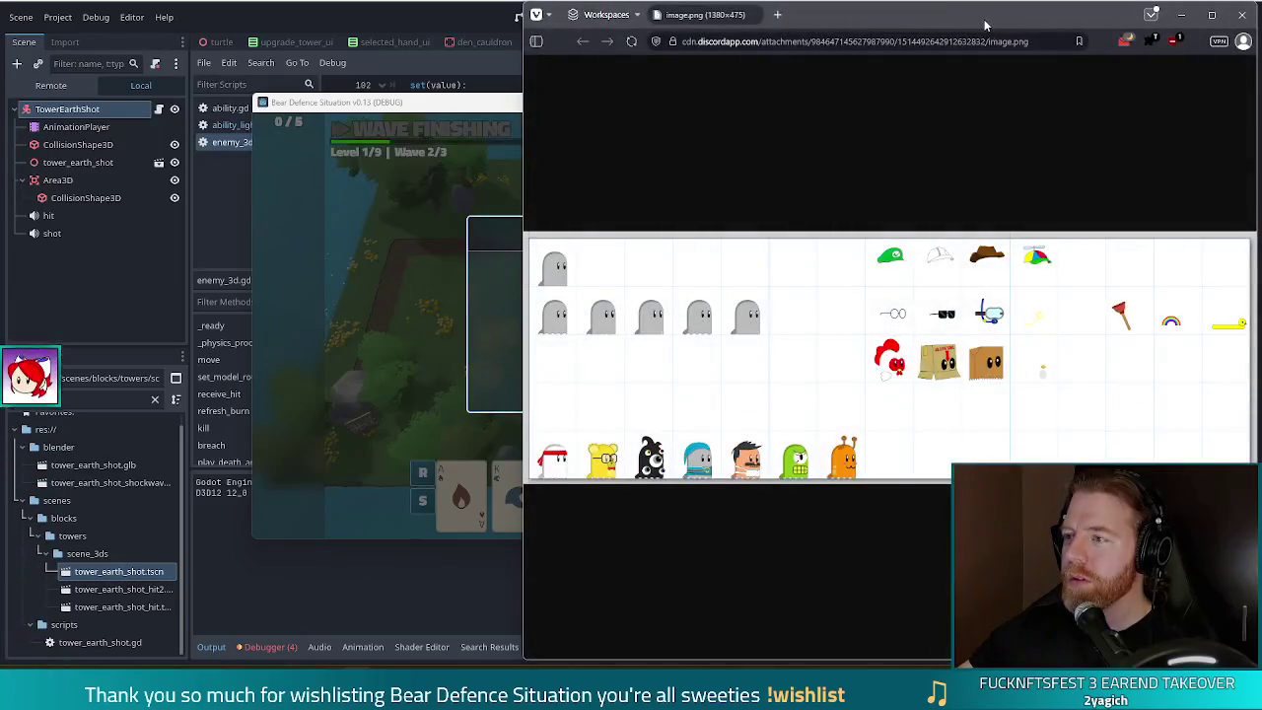
Step: Drag the sprite-sheet image window left over the running game window
left_click_drag(986, 25, 631, 24)
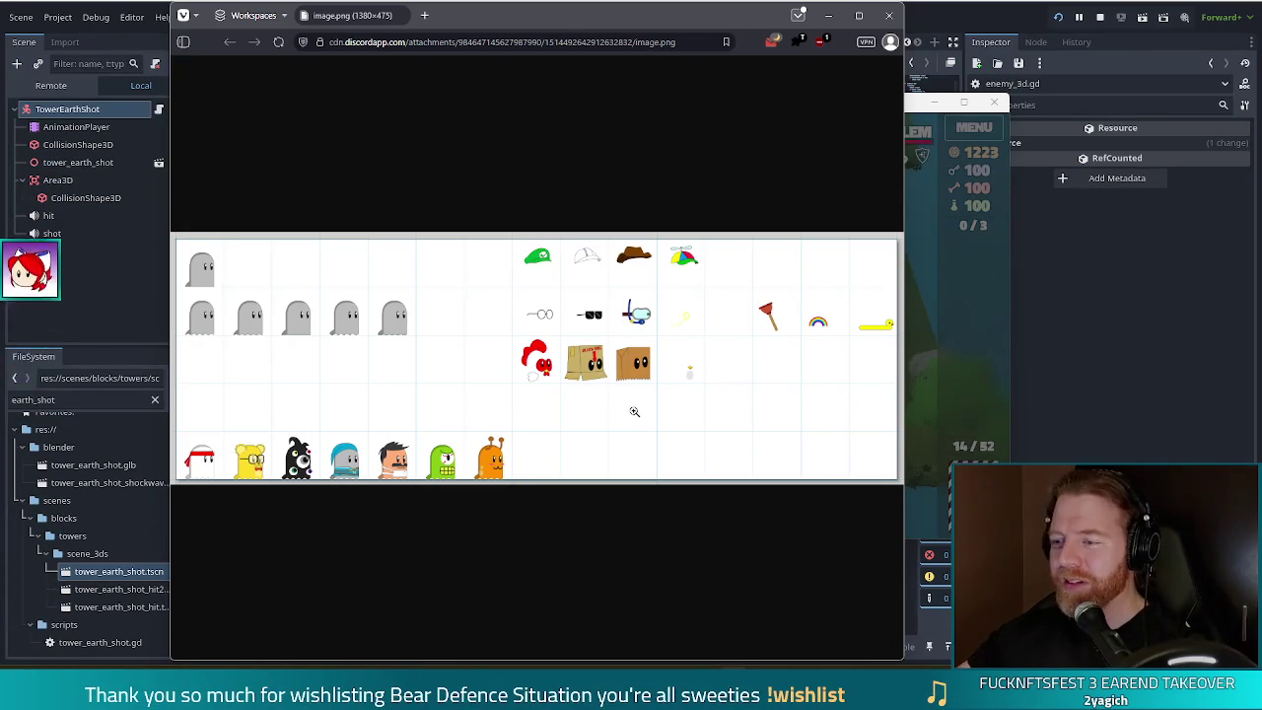
Step: Zoom the sprite sheet to full size, fit it back to the window, then close it
left_click(888, 324)
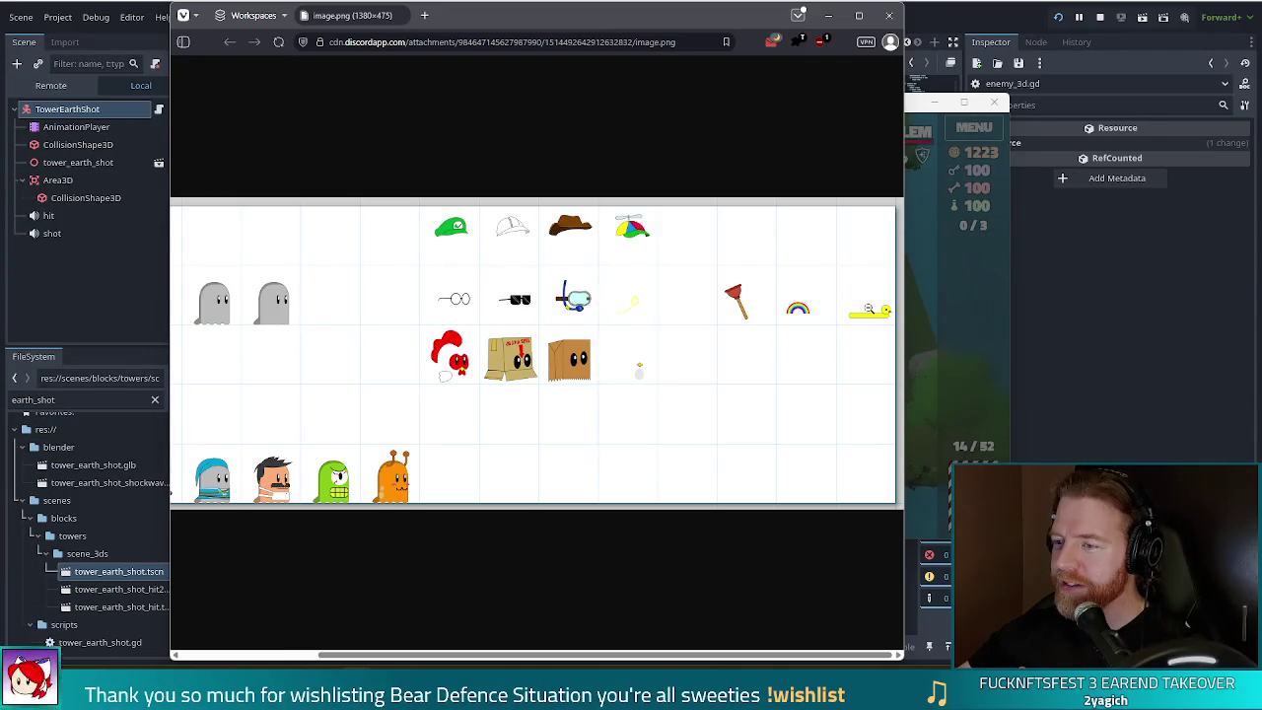
left_click(869, 309)
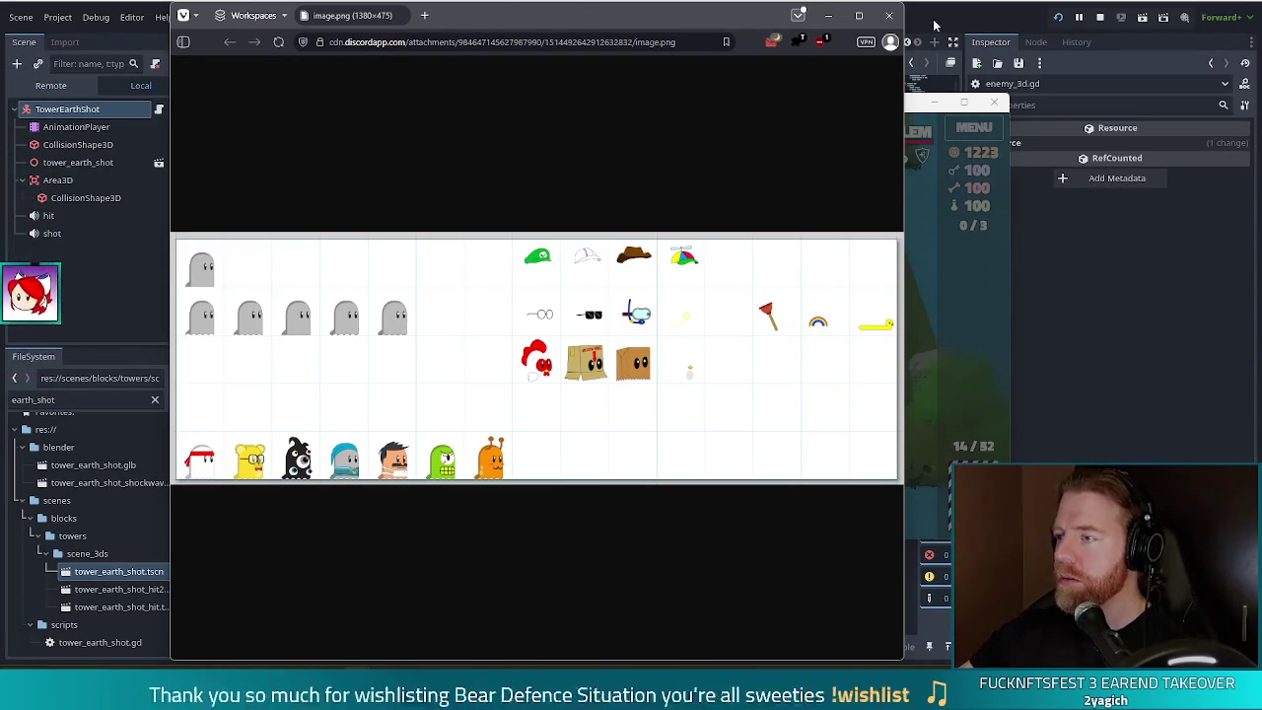
left_click(888, 16)
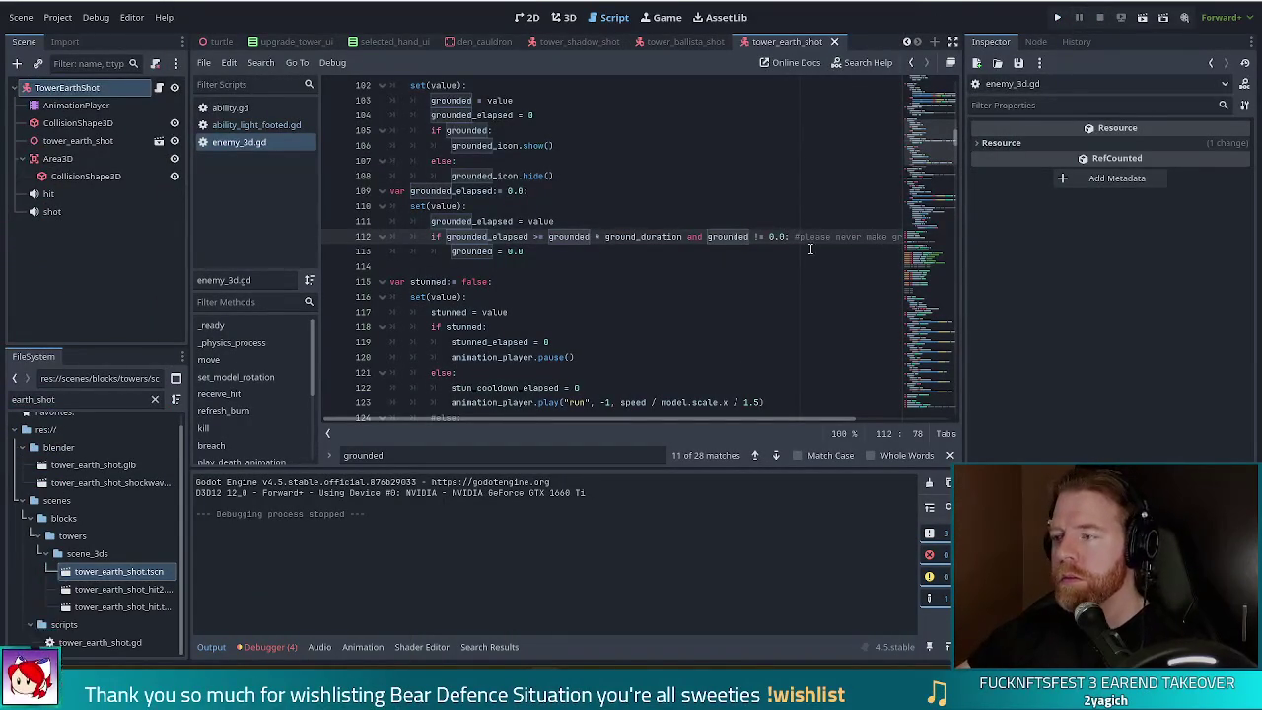
Step: Review the grounded setter on lines 111–114 of enemy_3d.gd, then run the project
left_click(676, 226)
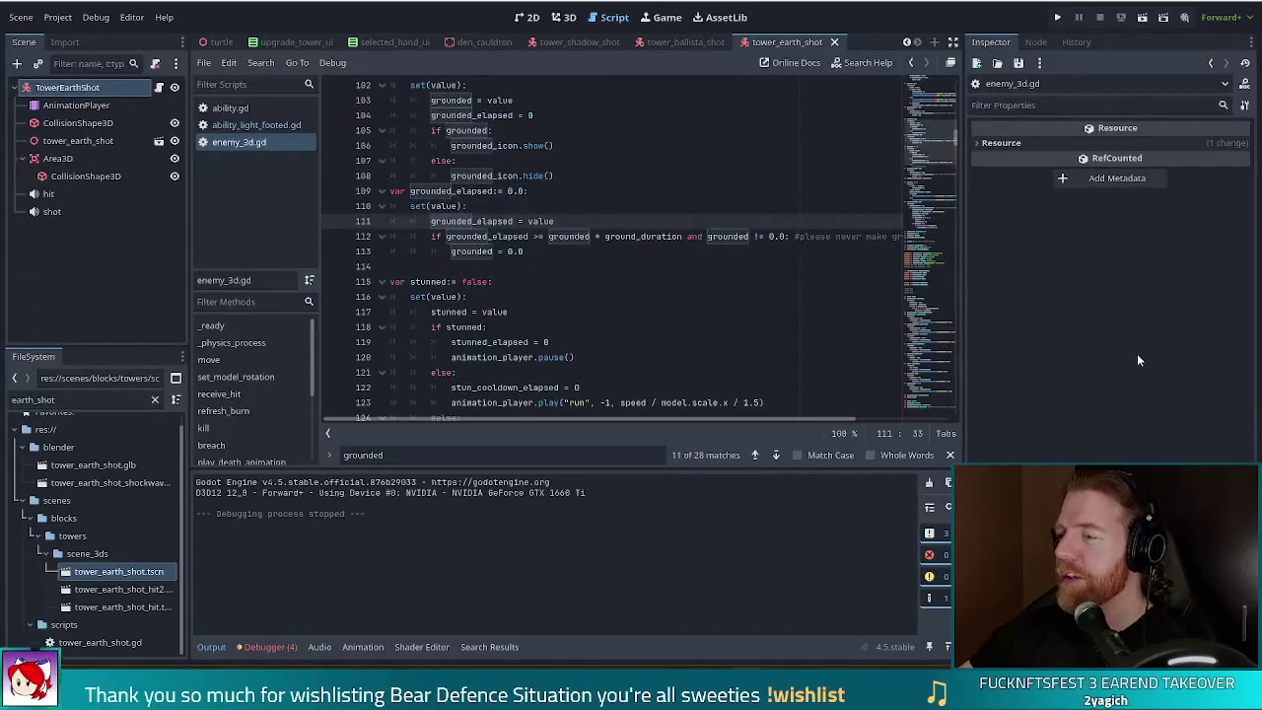
left_click(572, 255)
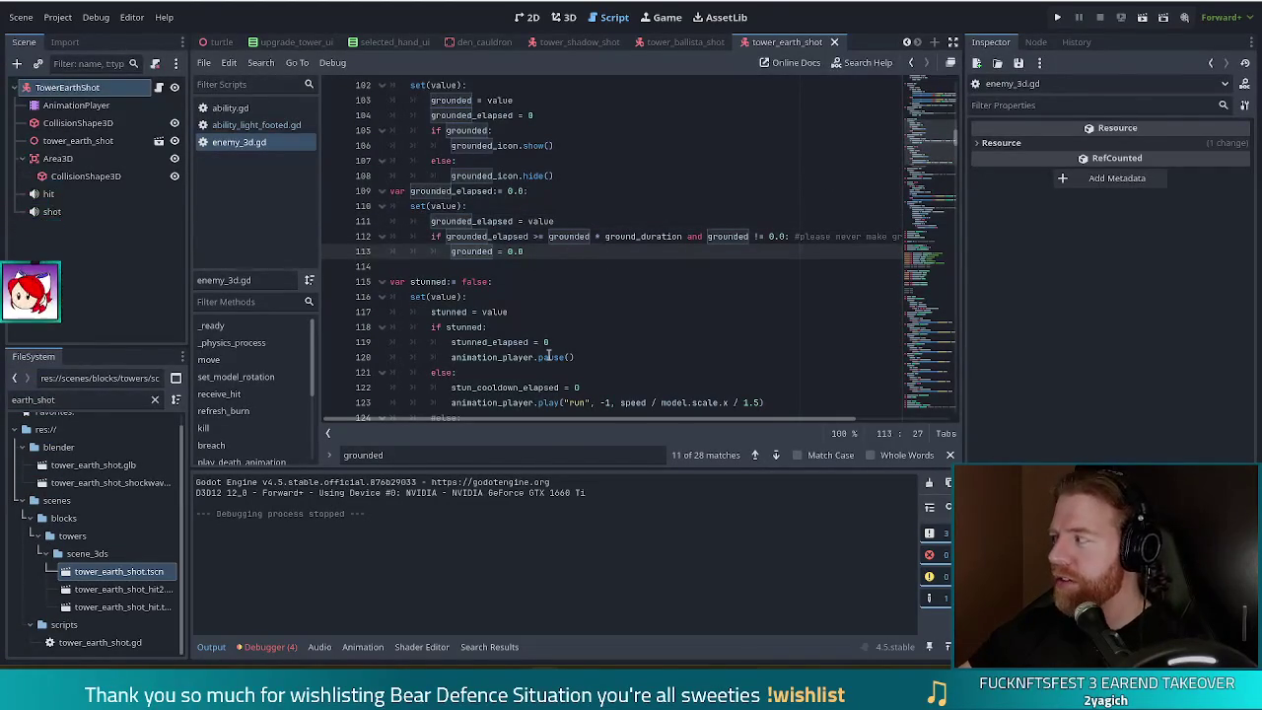
left_click(522, 273)
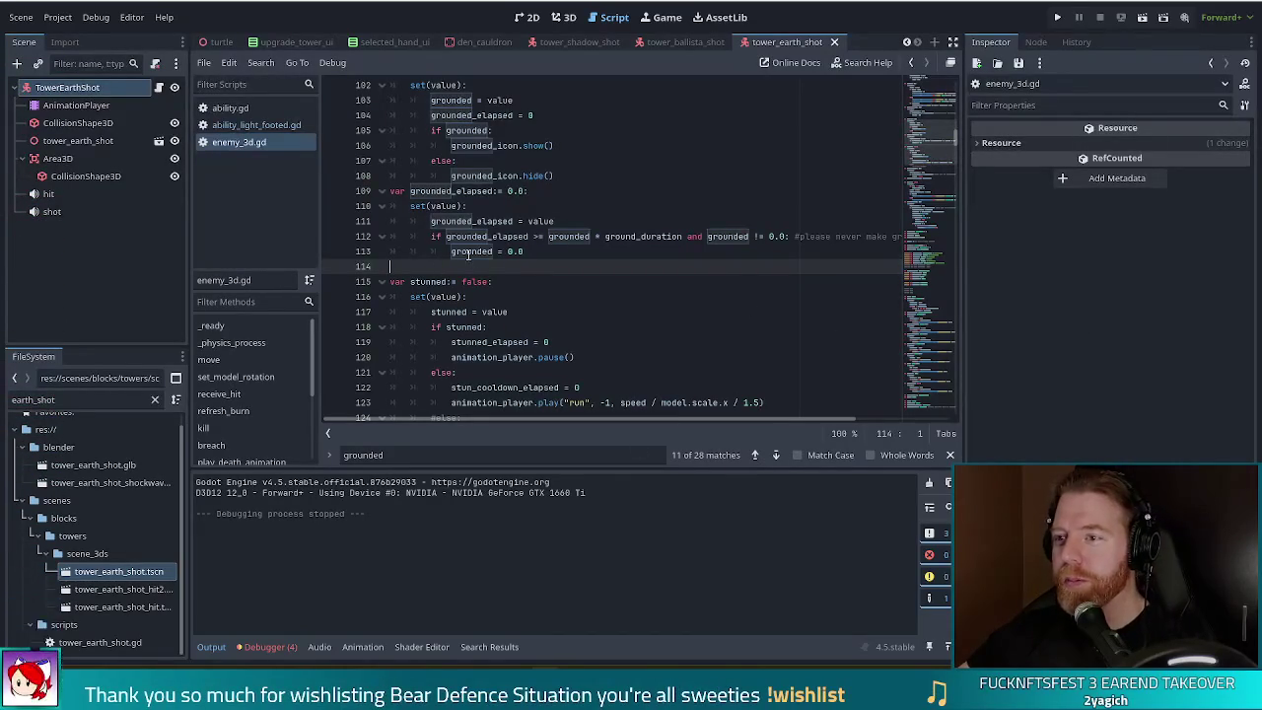
left_click(1058, 17)
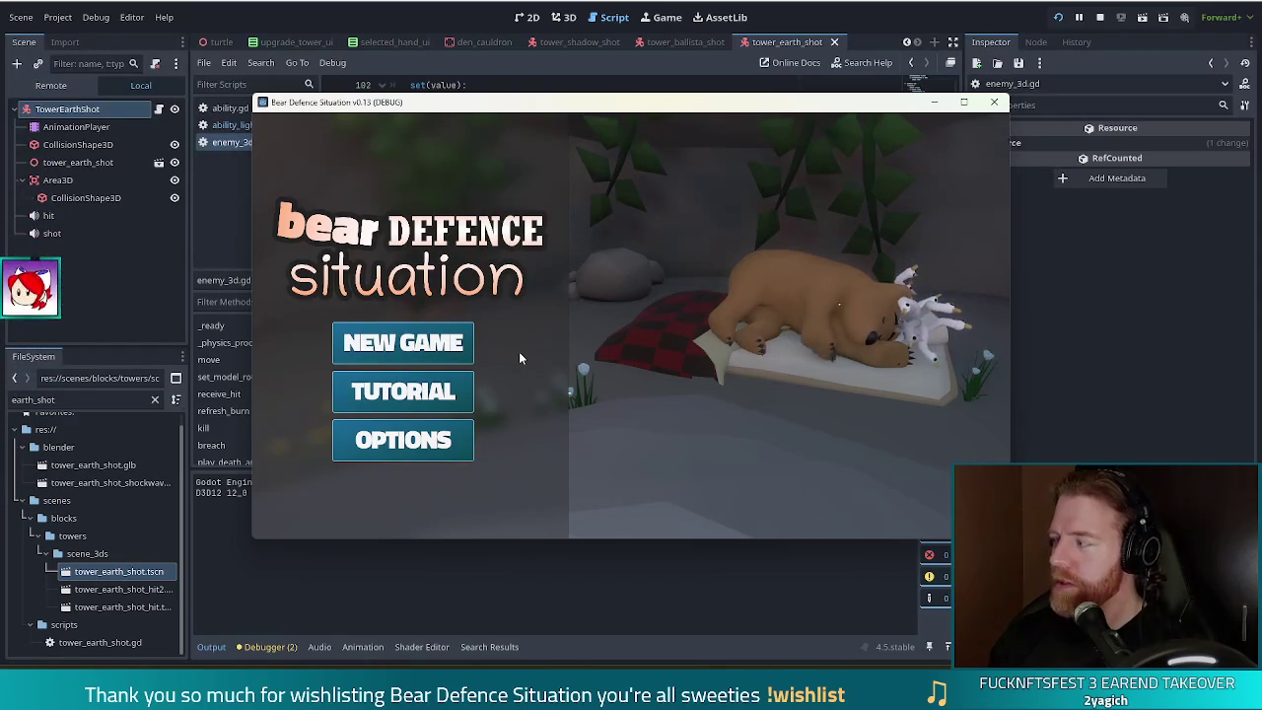
Step: Start a new game and place a ballista tower beside the path
left_click(420, 337)
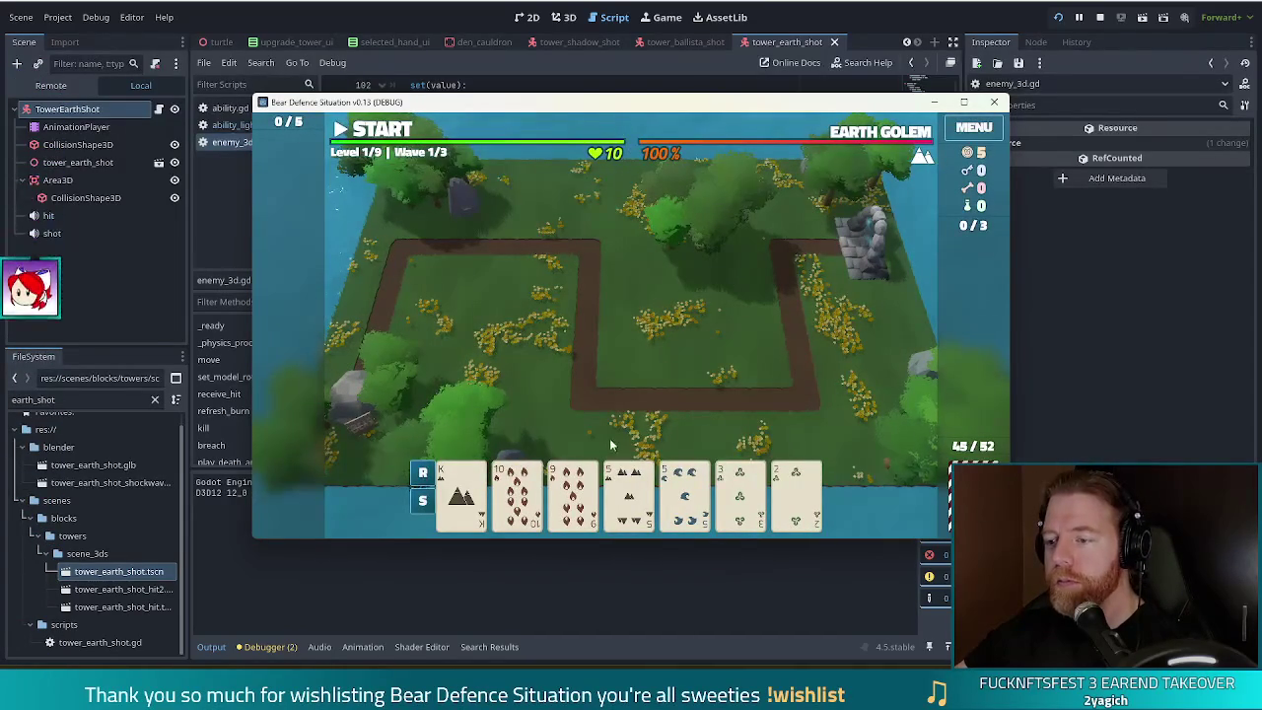
left_click(635, 496)
left_click(631, 148)
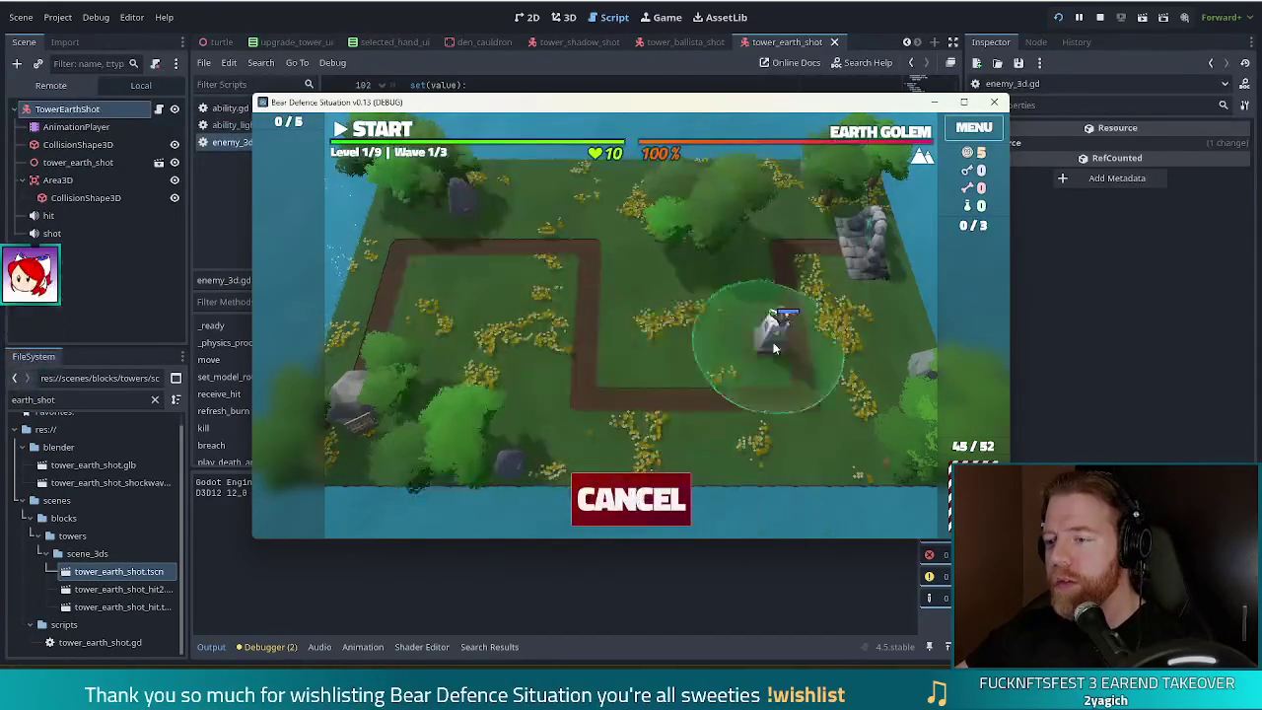
left_click(748, 350)
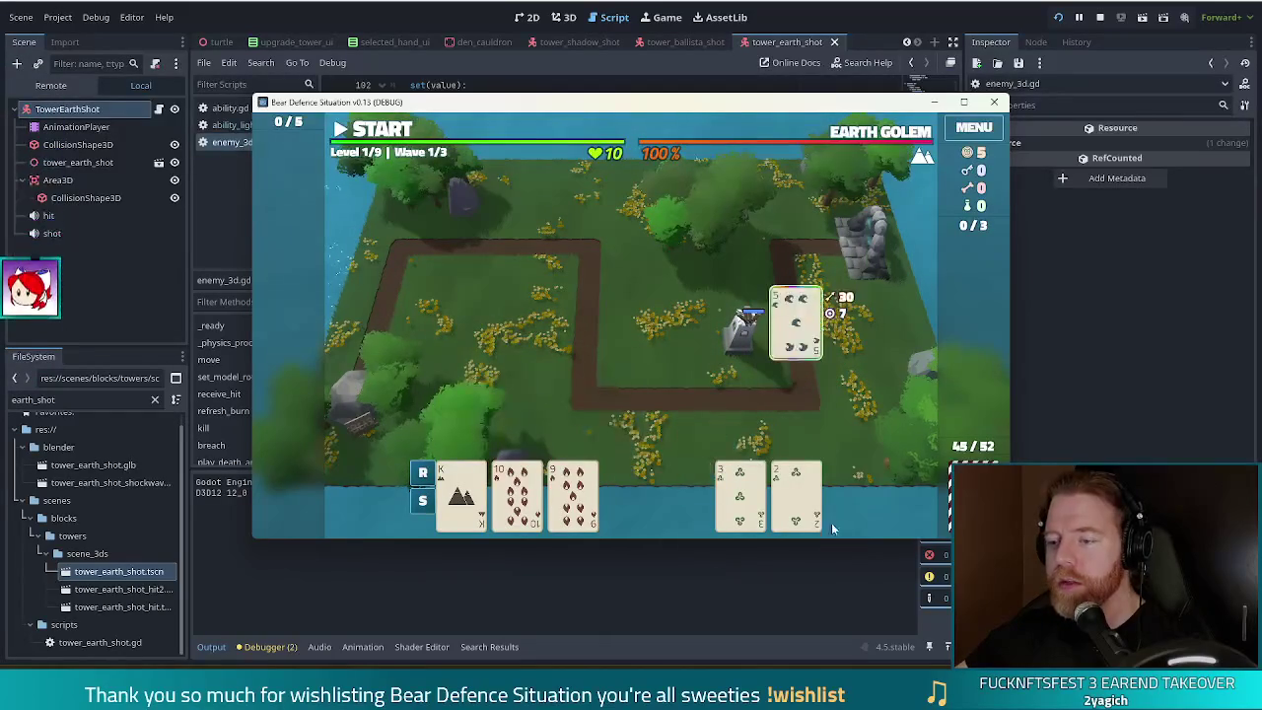
Step: Discard the 7 of Water and 9 of Fire cards to draw a pair
left_click(629, 490)
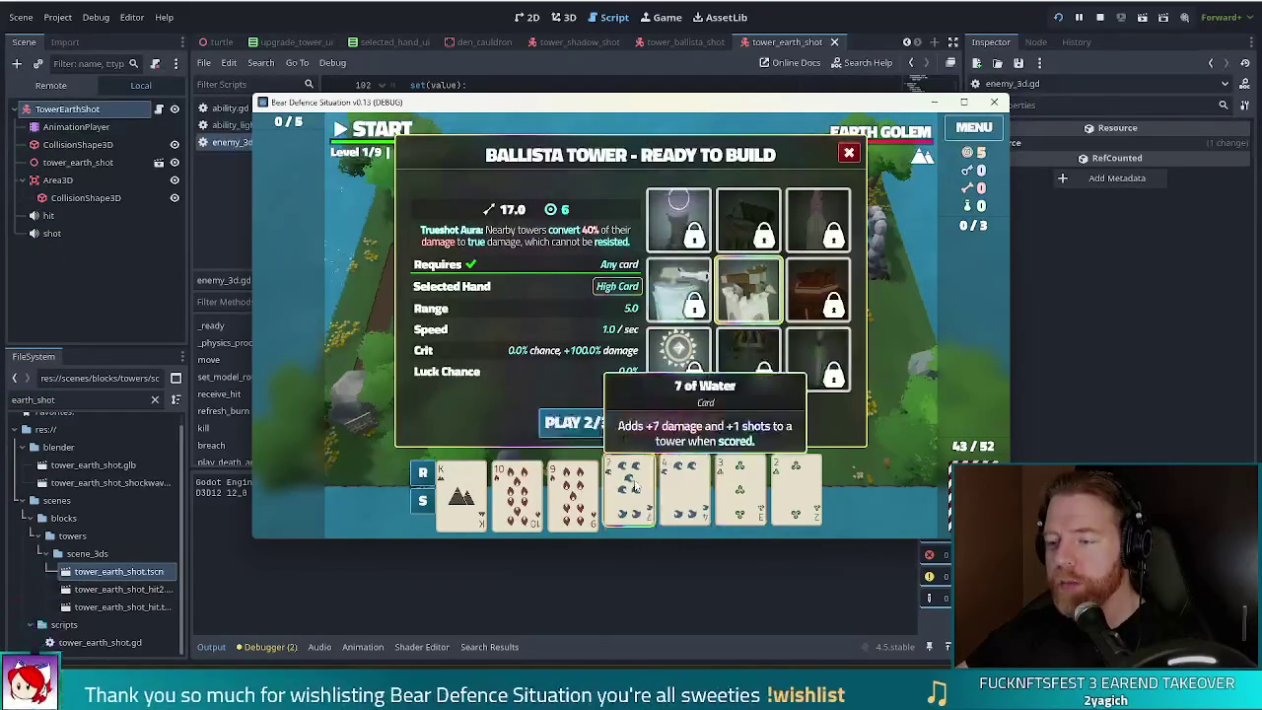
left_click(670, 422)
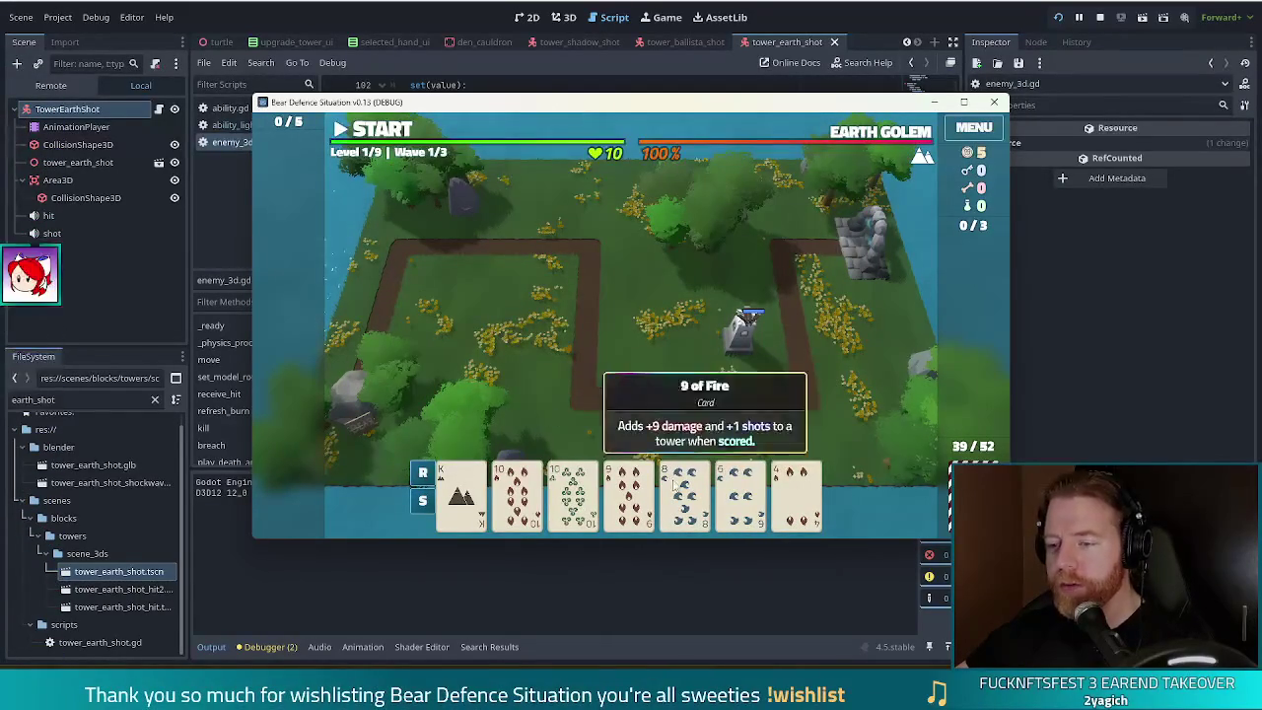
left_click(629, 490)
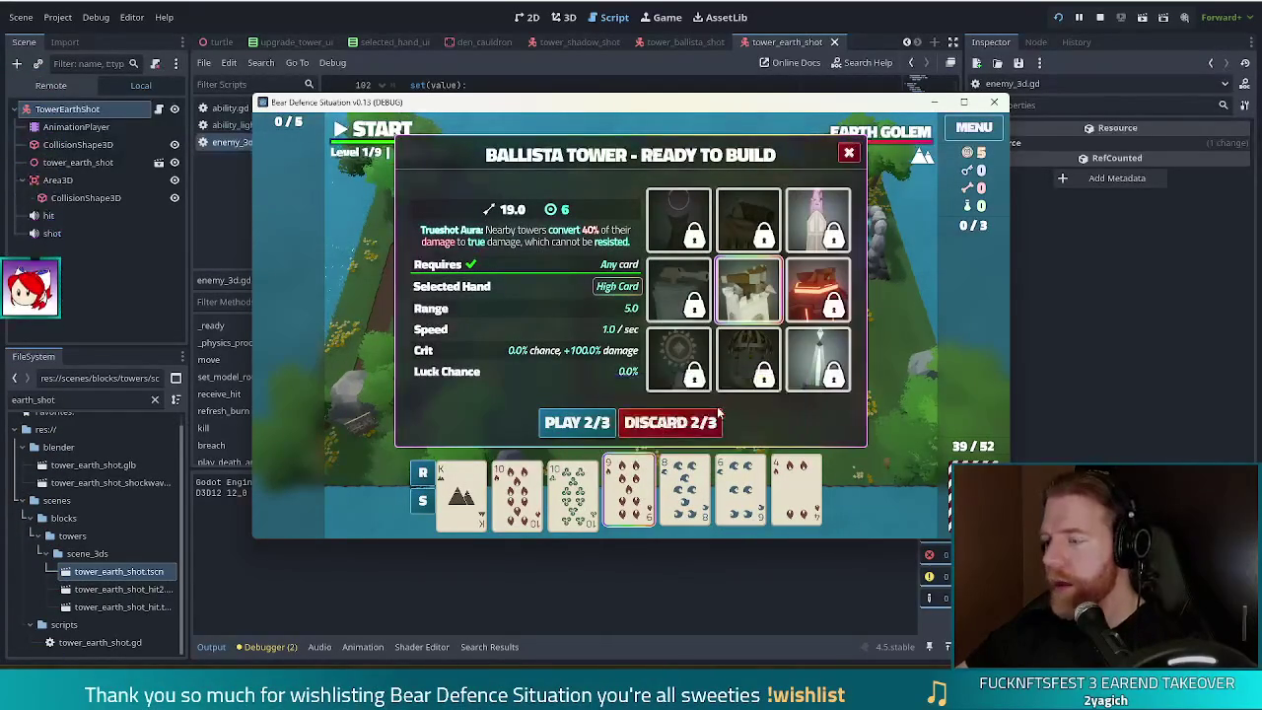
left_click(710, 422)
left_click(629, 490)
left_click(690, 493)
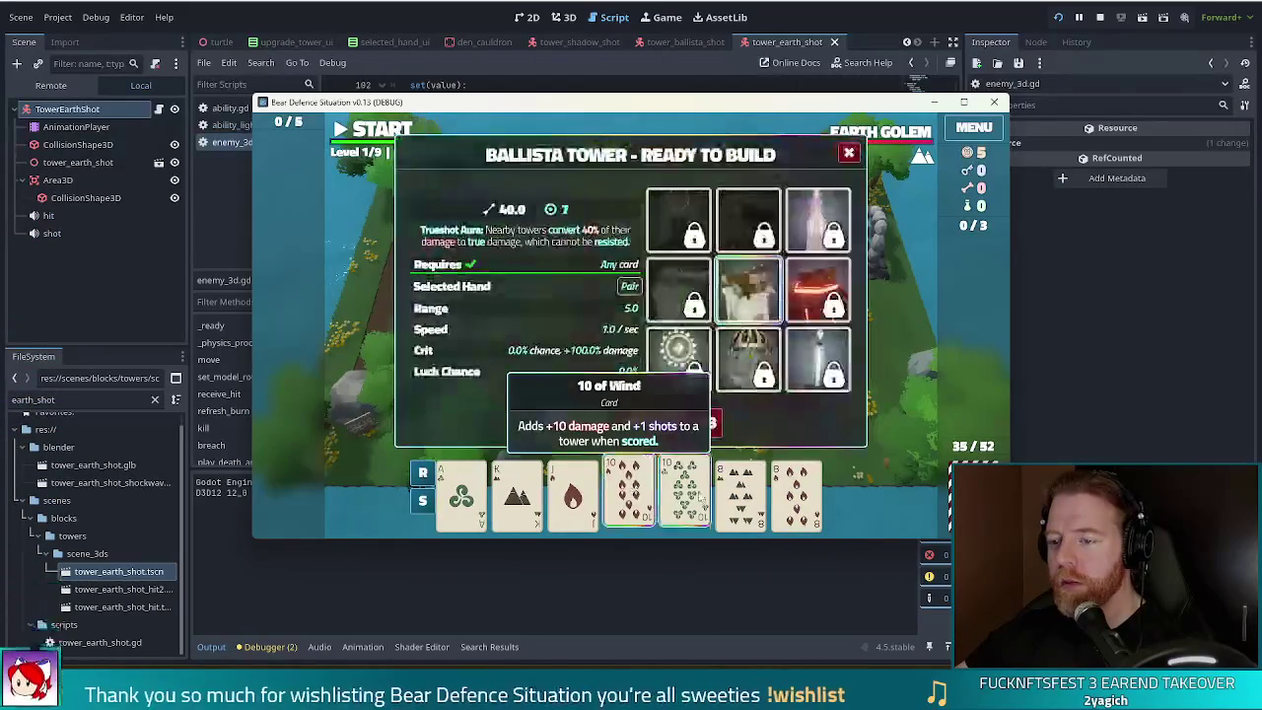
Step: Place a second ballista inside the path loop, play the 8s pair, check stats, and start wave 1
left_click(589, 423)
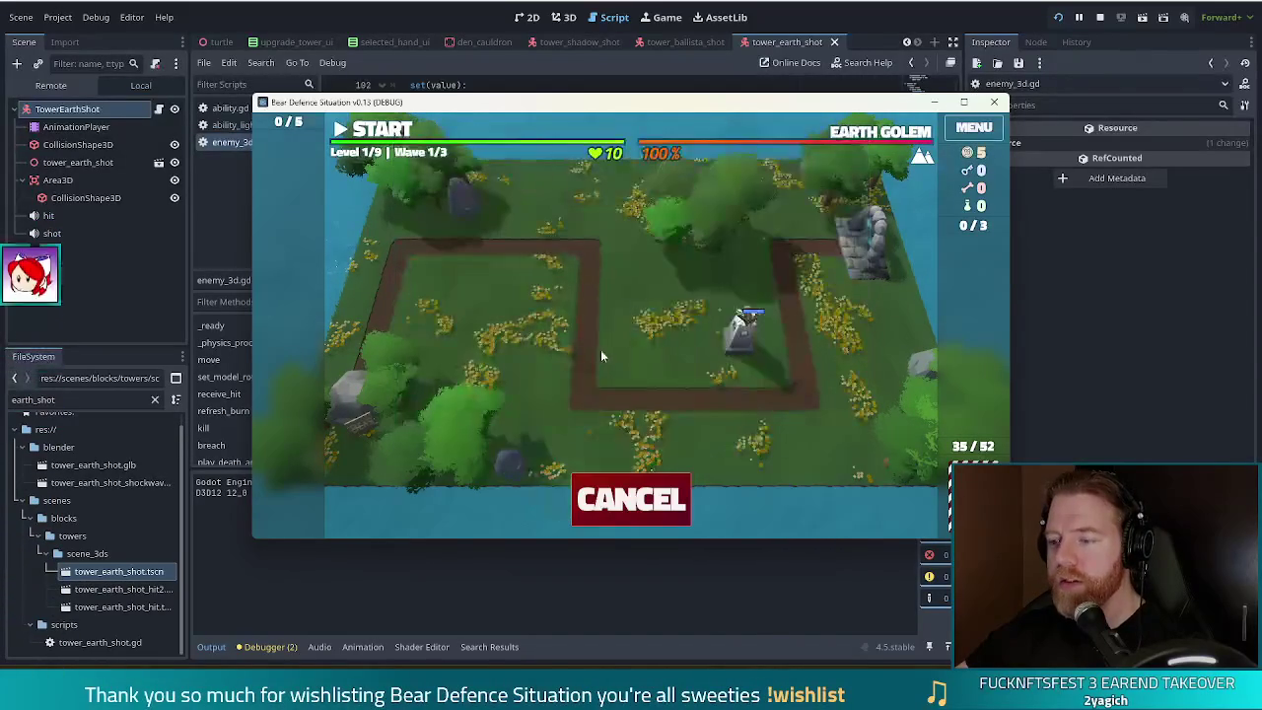
left_click(647, 337)
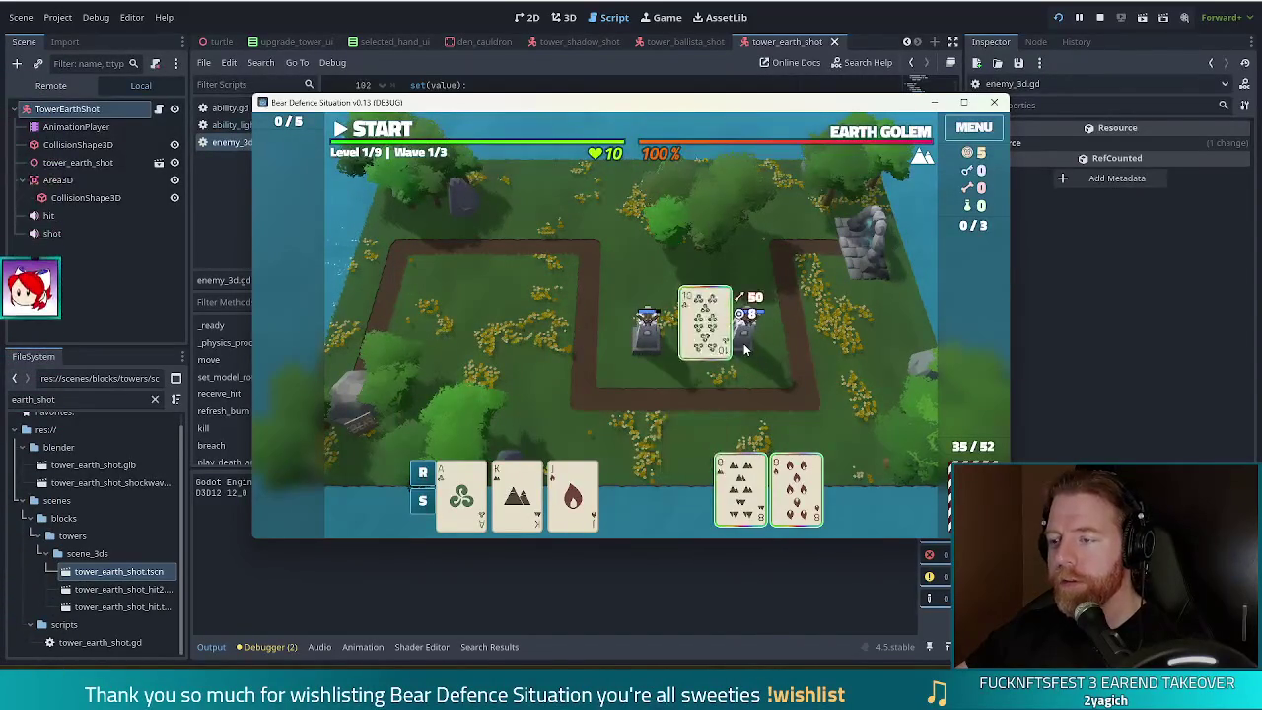
left_click(744, 348)
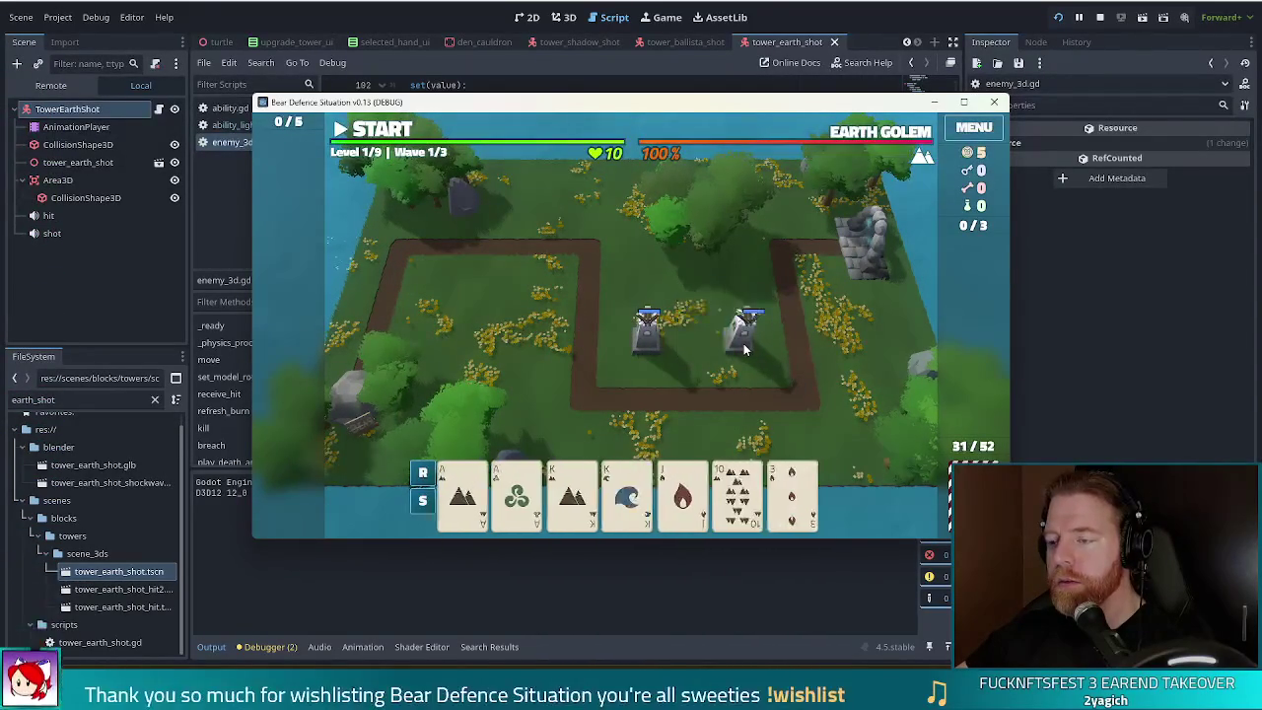
left_click(745, 348)
left_click(775, 224)
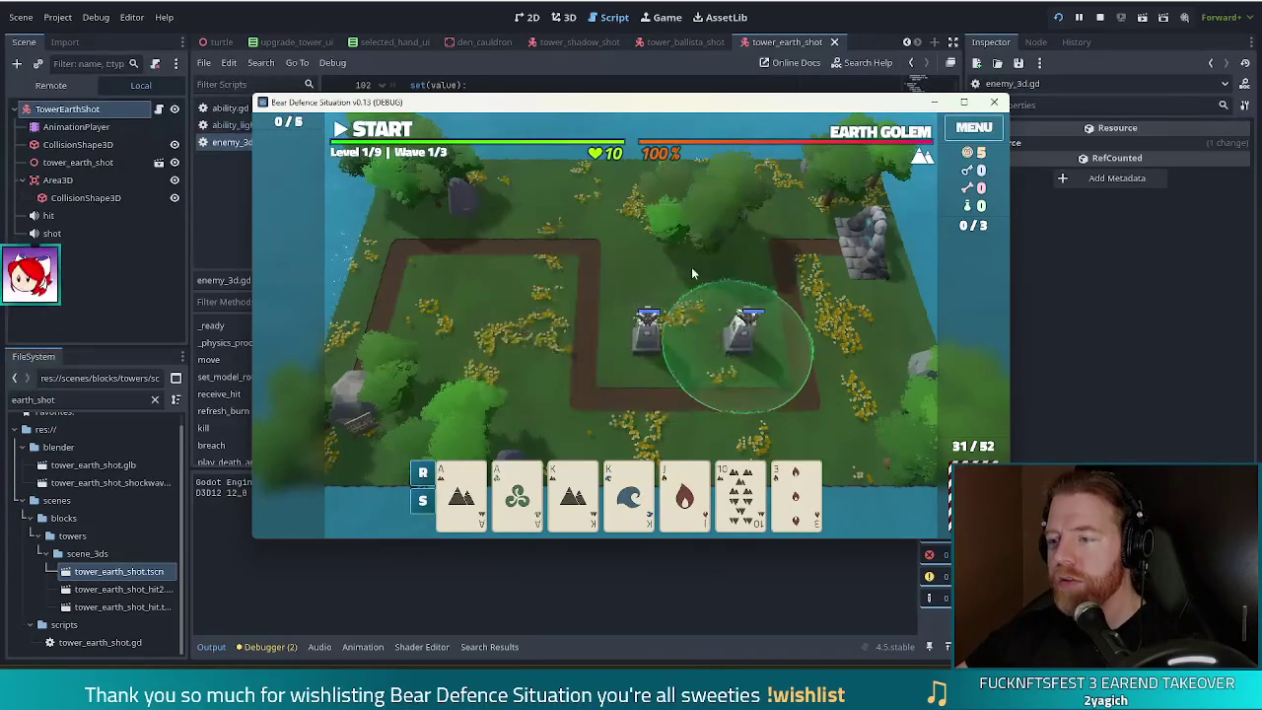
left_click(640, 343)
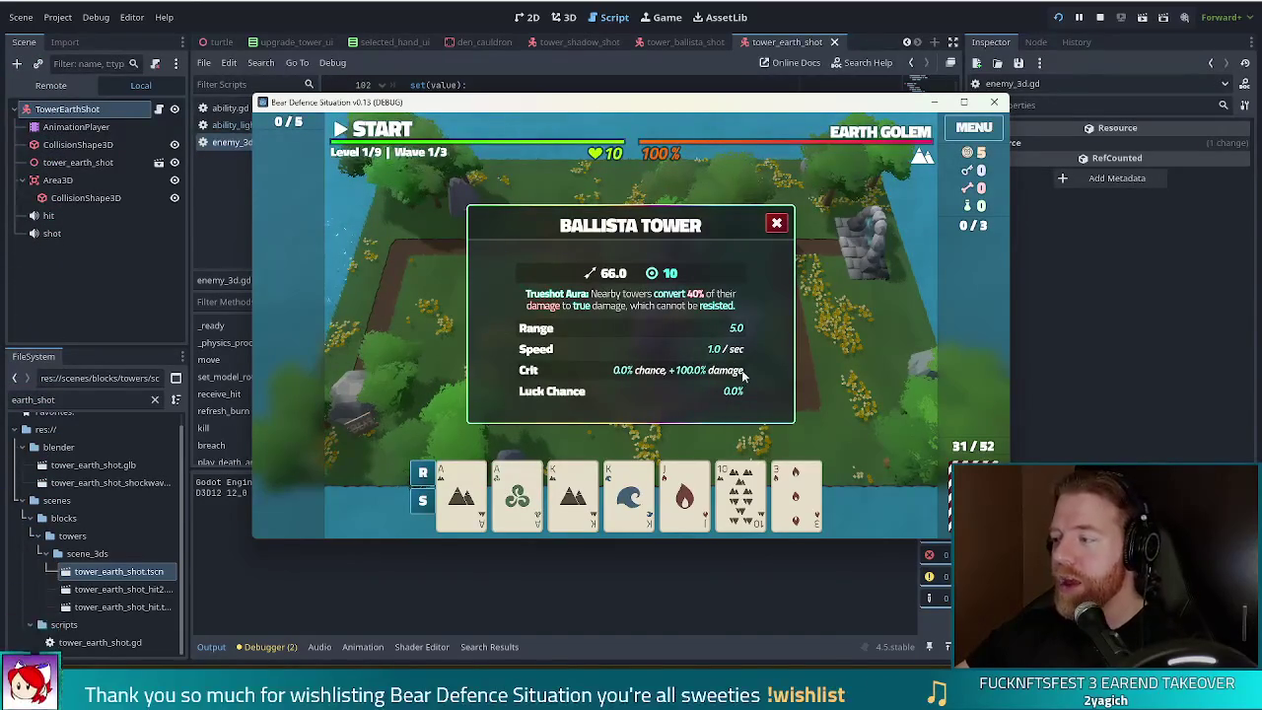
left_click(775, 223)
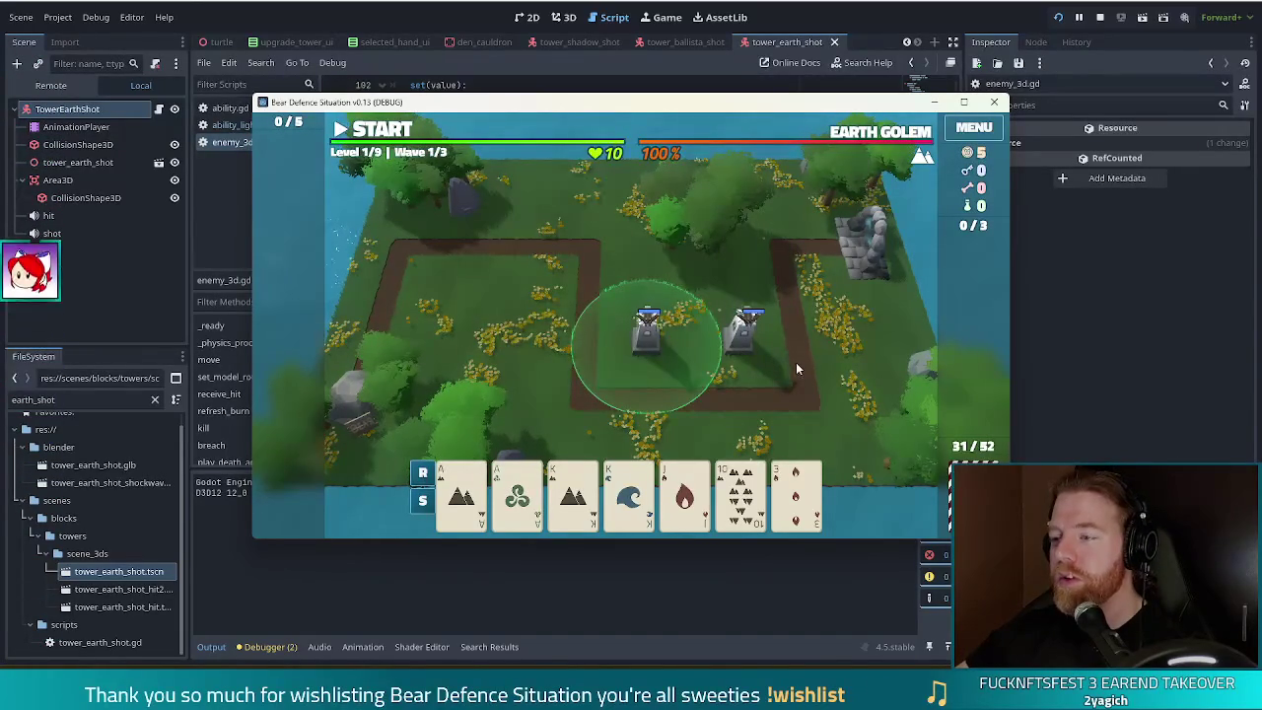
left_click(375, 136)
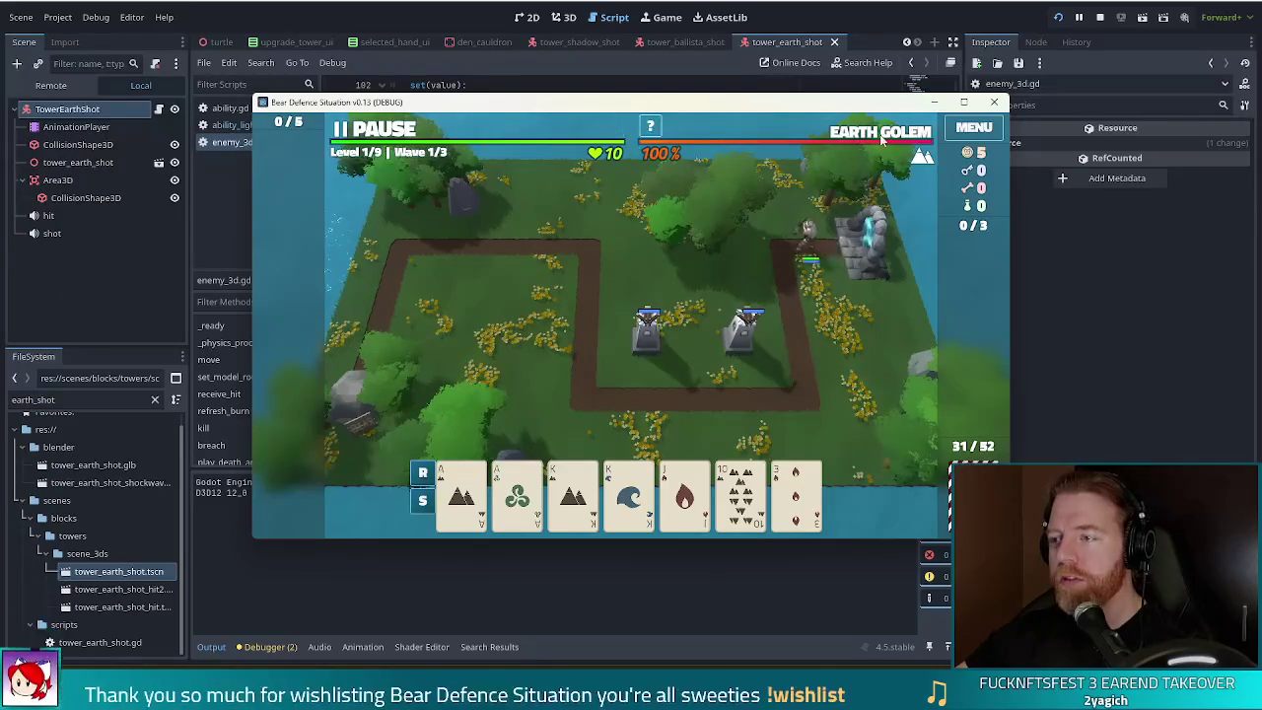
Step: Let the Earth Golem wave finish, then stop the running game
mouse_move(882, 141)
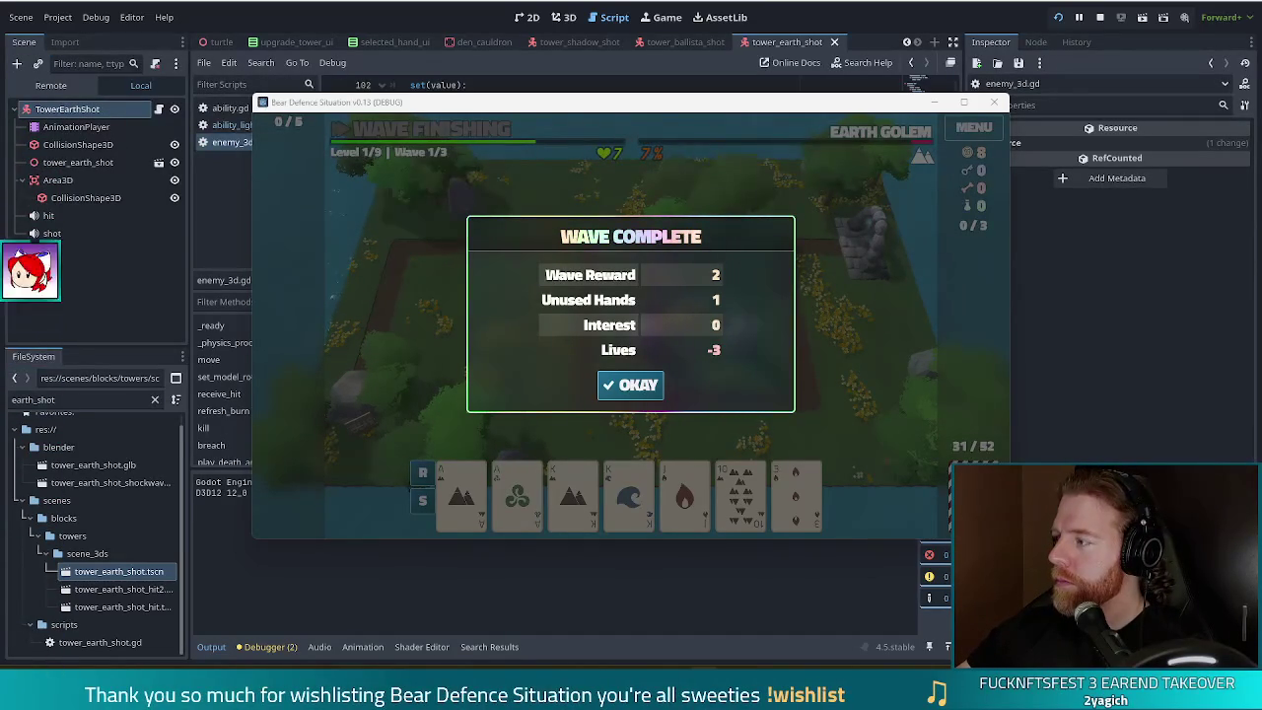
left_click(1099, 17)
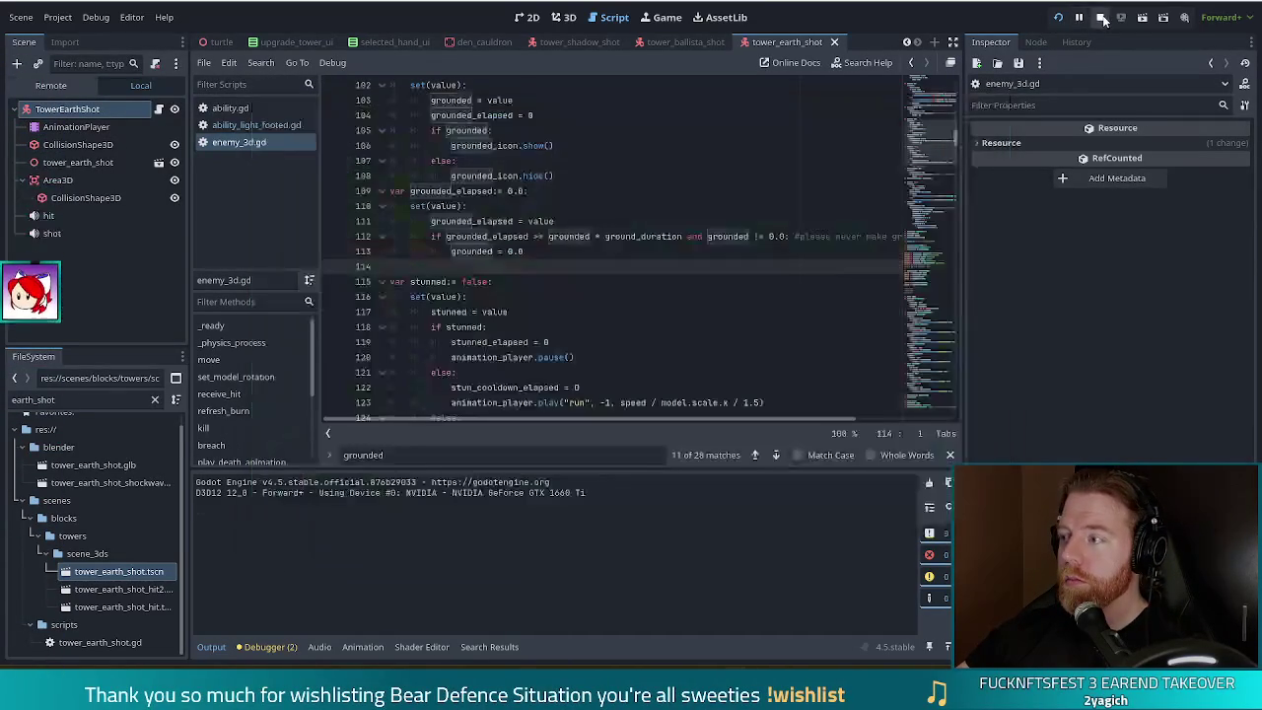
left_click(585, 283)
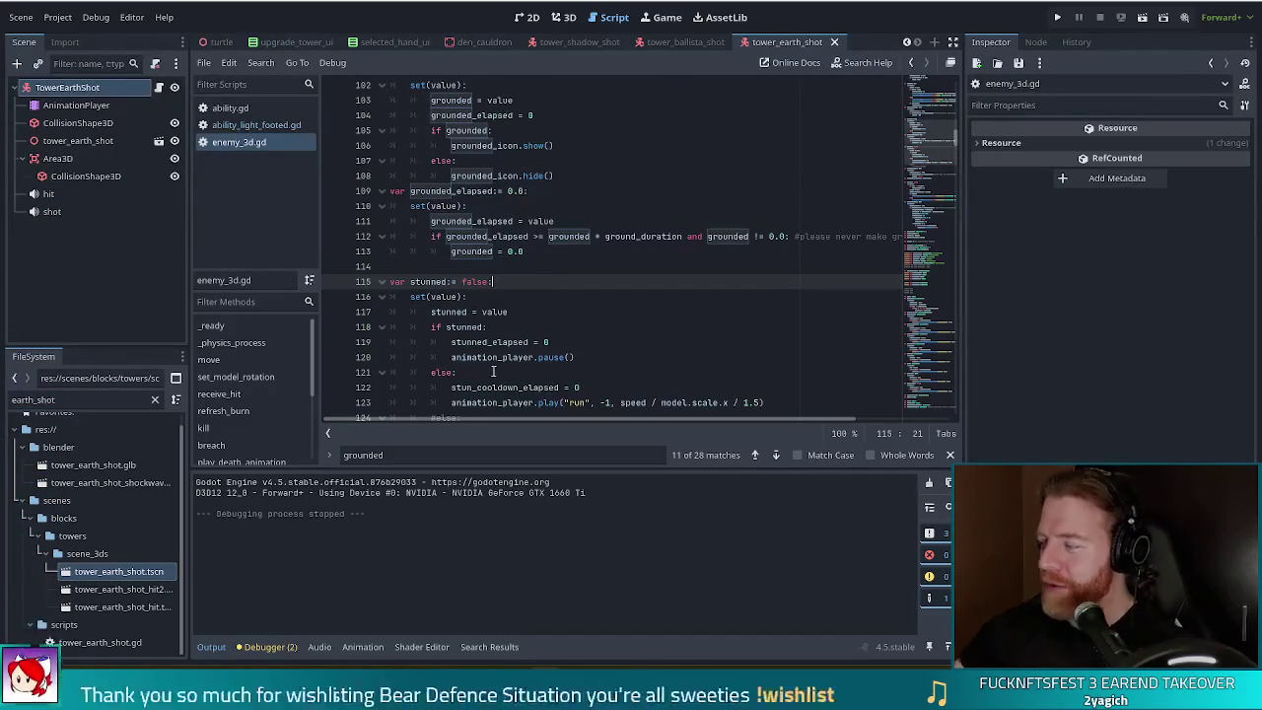
mouse_move(463, 385)
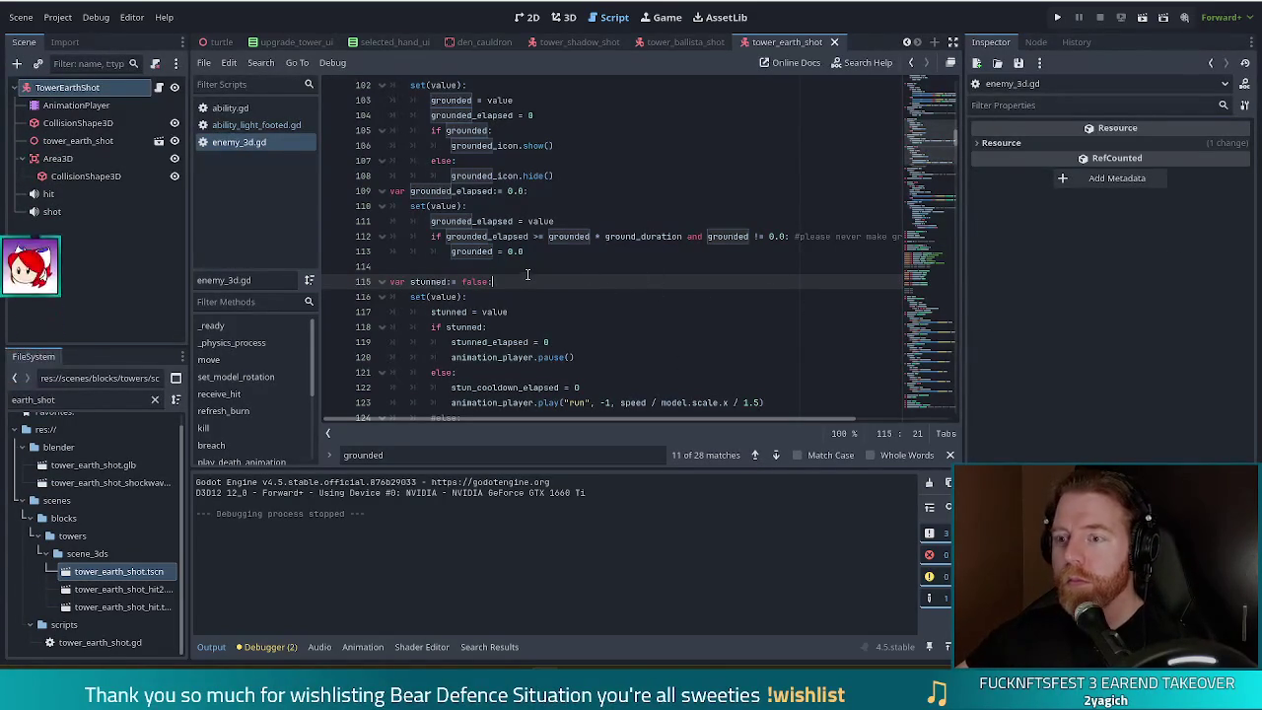
scroll(593, 272, "down", 3)
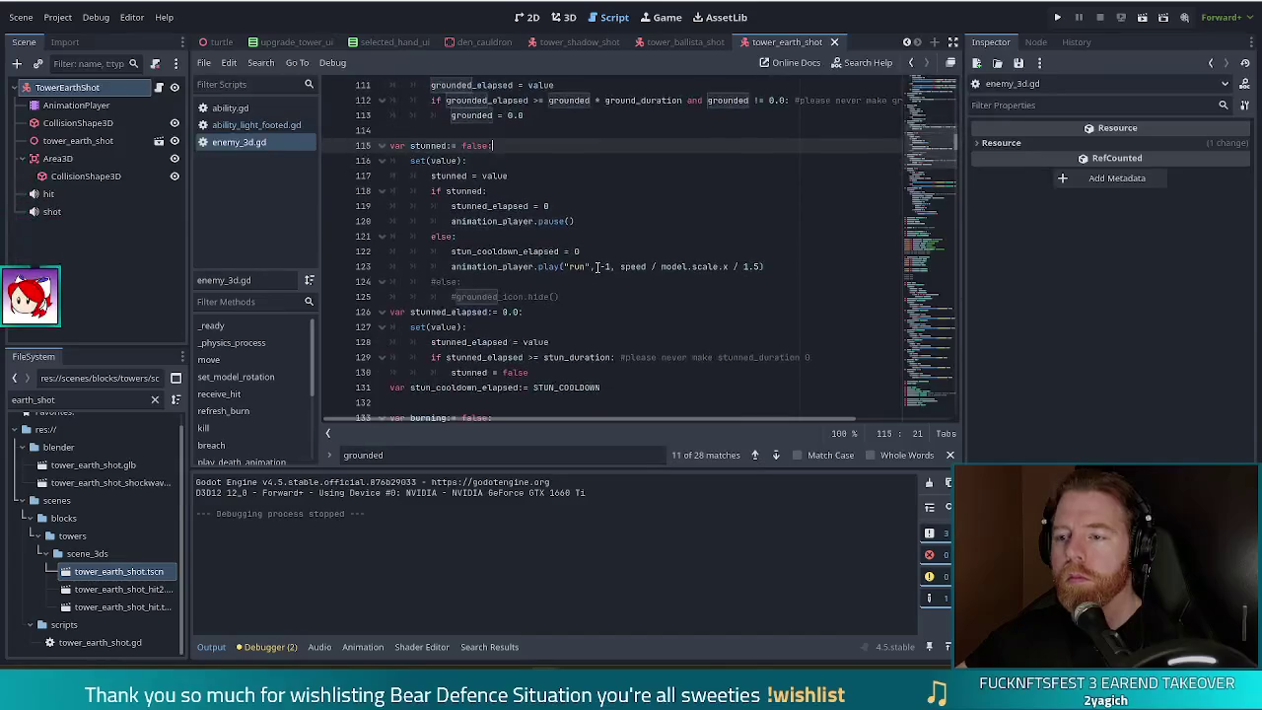
Step: Select the stun code in enemy_3d.gd from 'stunned' on line 115 through stun_cooldown_elapsed on line 131
left_click_drag(449, 145, 601, 387)
scroll(539, 291, "down", 2)
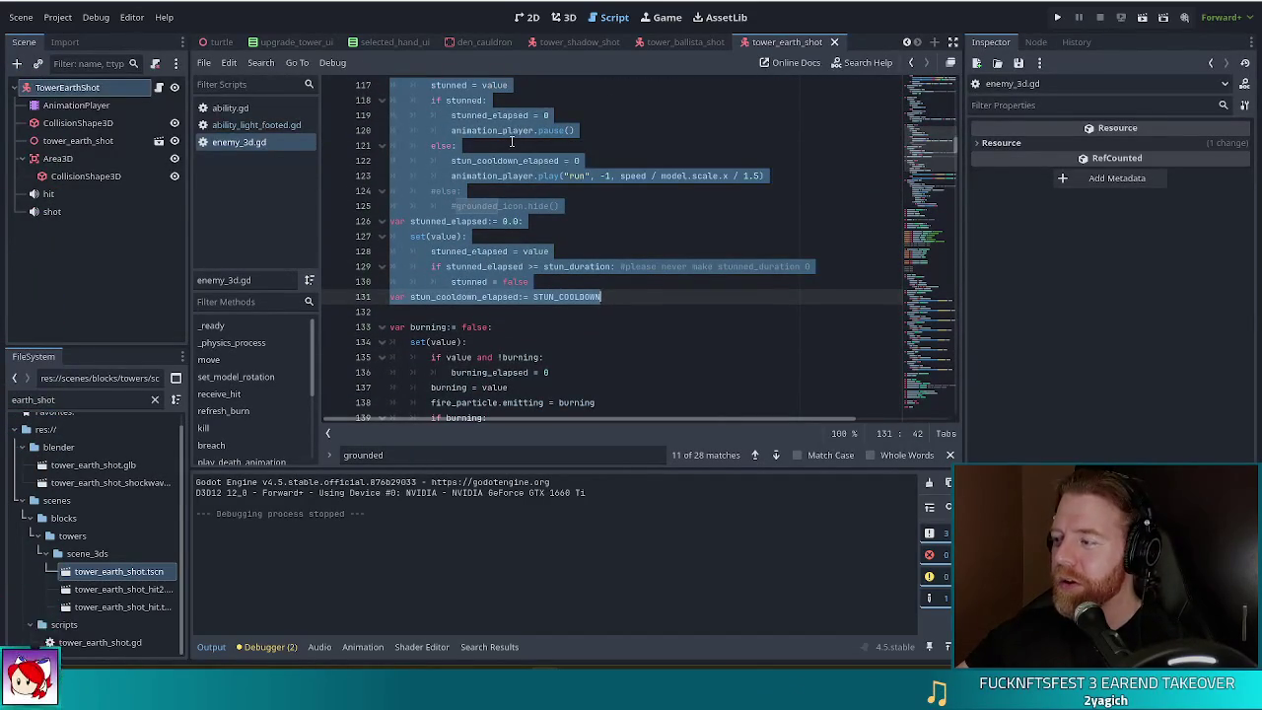
scroll(528, 141, "up", 2)
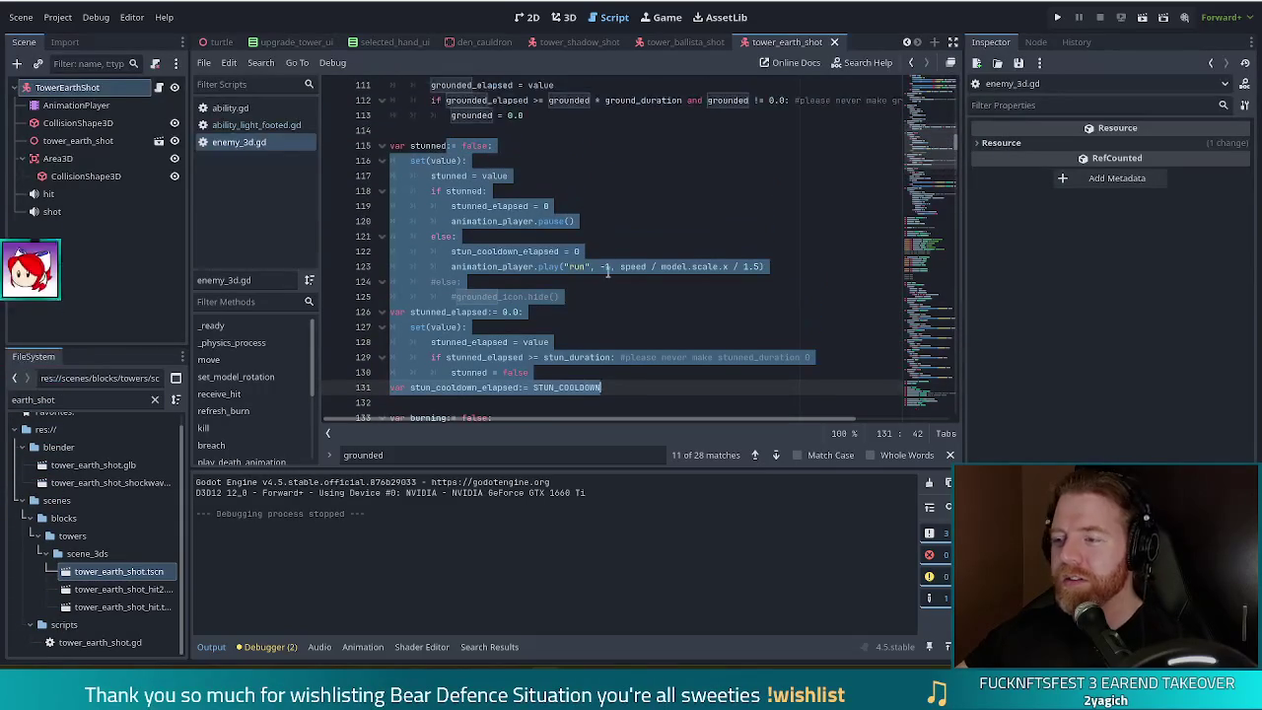